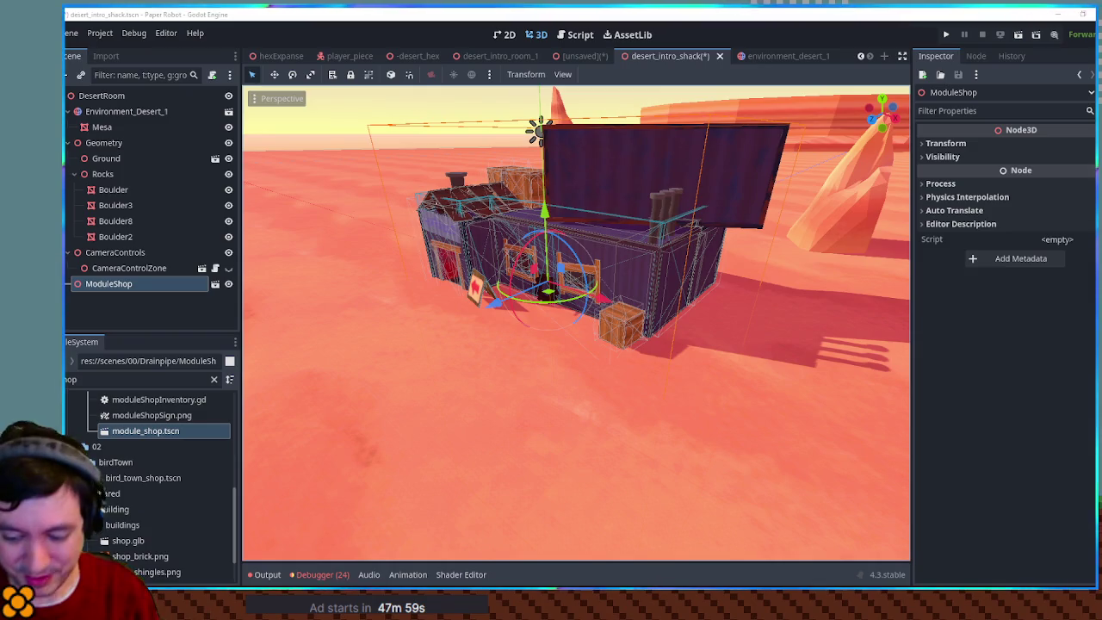
mouse_move(609, 114)
mouse_down()
mouse_move(664, 153)
mouse_move(683, 323)
mouse_move(657, 279)
mouse_move(658, 246)
mouse_move(710, 301)
mouse_move(617, 234)
mouse_move(724, 288)
mouse_up()
scroll(690, 157, down, 5)
scroll(684, 323, up, 3)
scroll(742, 299, up, 3)
scroll(640, 300, down, 2)
scroll(640, 301, up, 3)
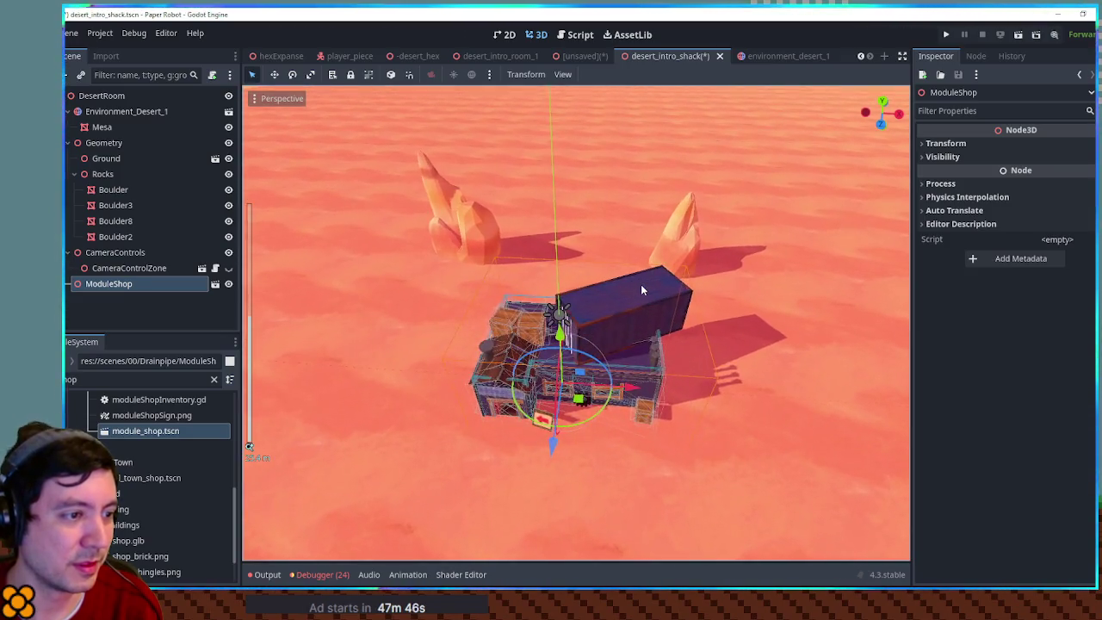
drag(640, 284, 654, 271)
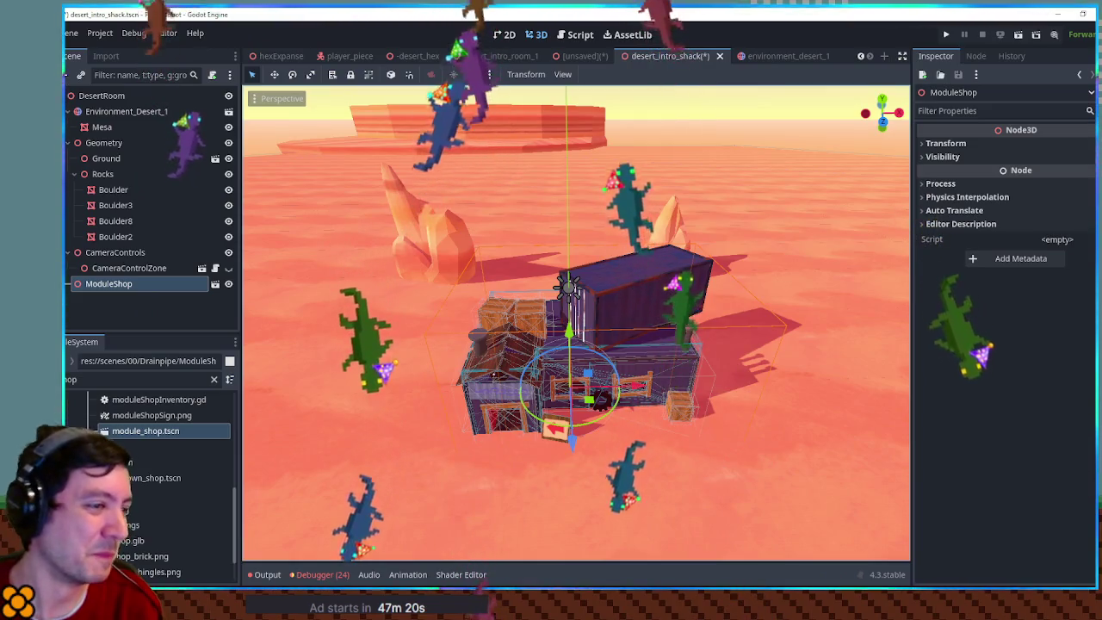
scroll(768, 375, down, 3)
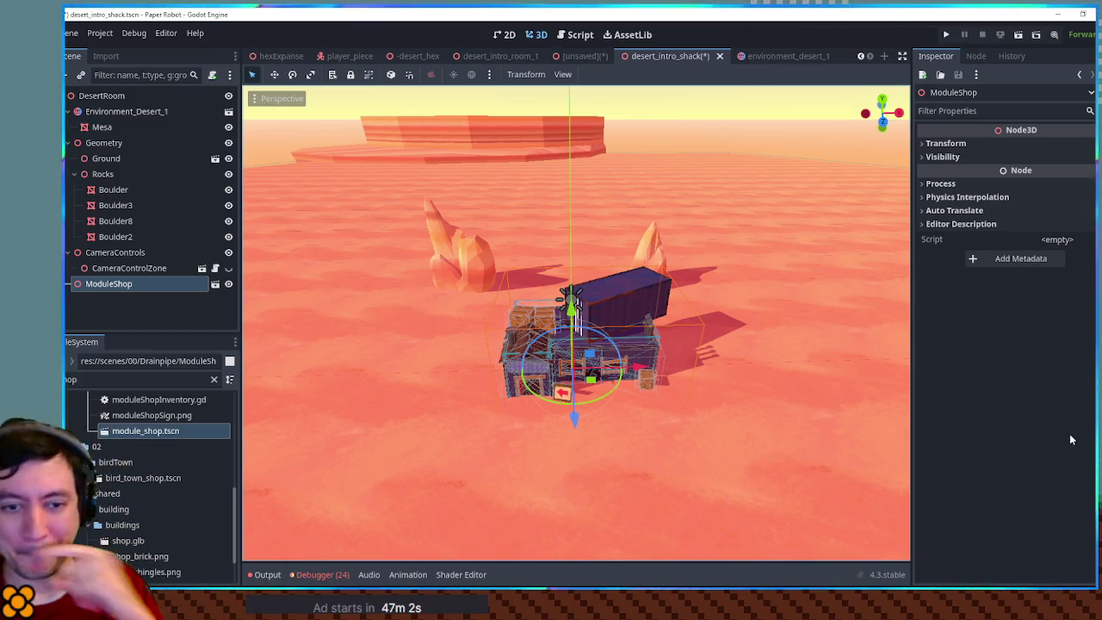
scroll(652, 262, down, 4)
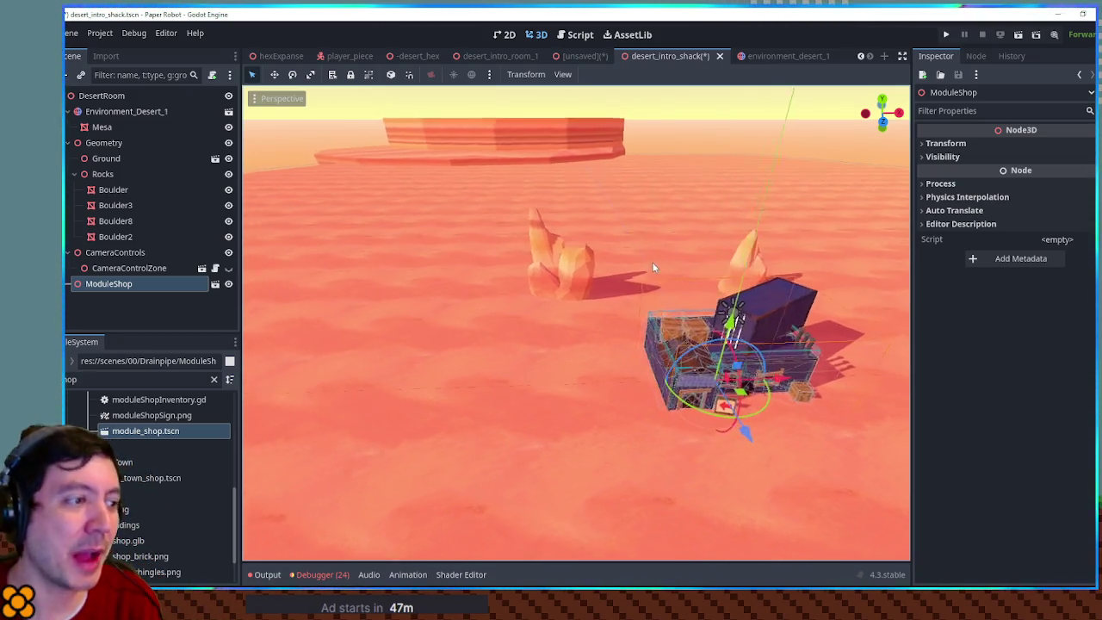
scroll(660, 260, up, 4)
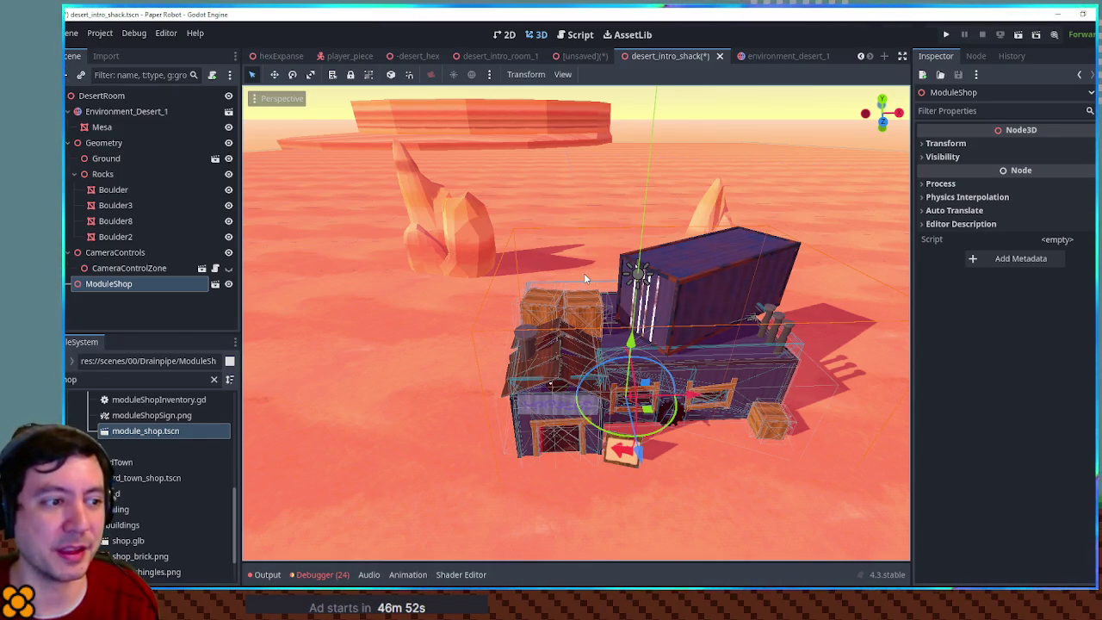
drag(584, 273, 528, 262)
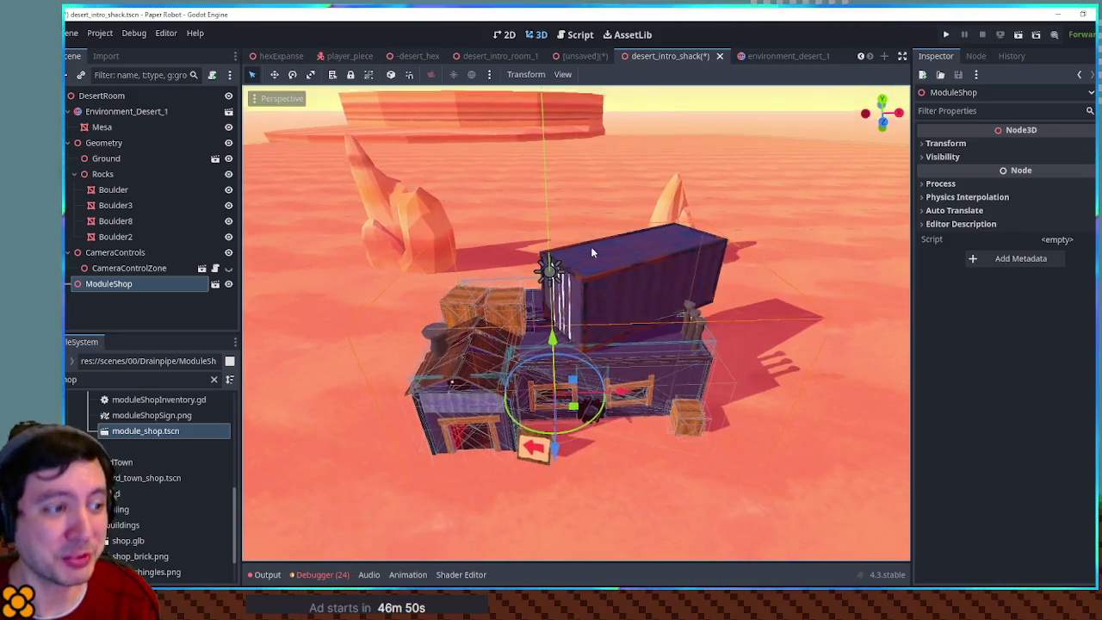
scroll(615, 284, up, 8)
scroll(645, 272, down, 4)
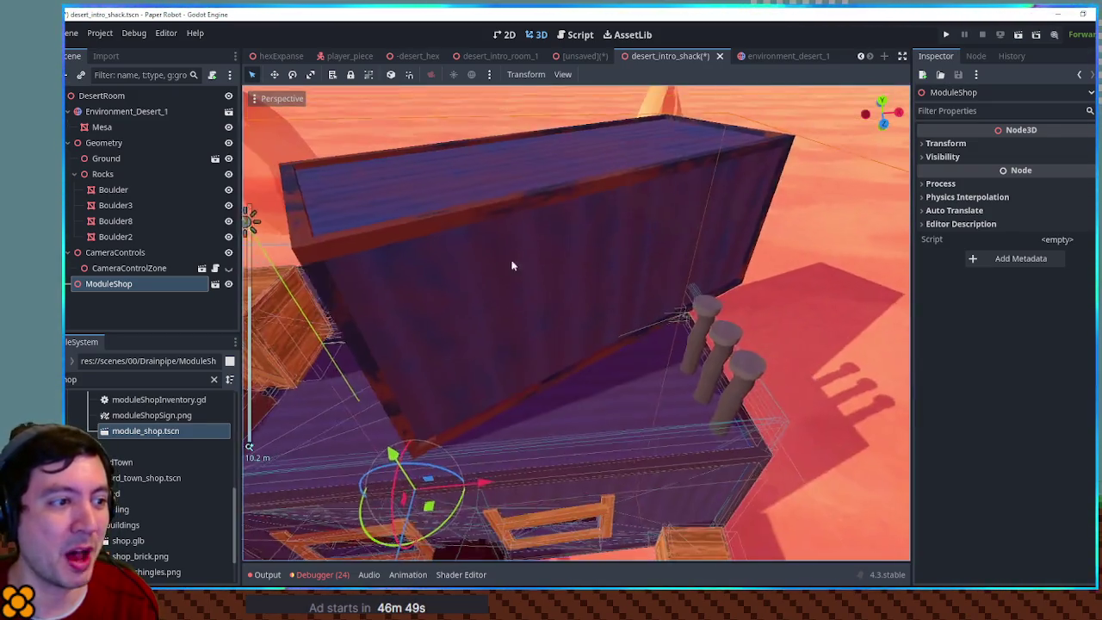
scroll(512, 266, down, 6)
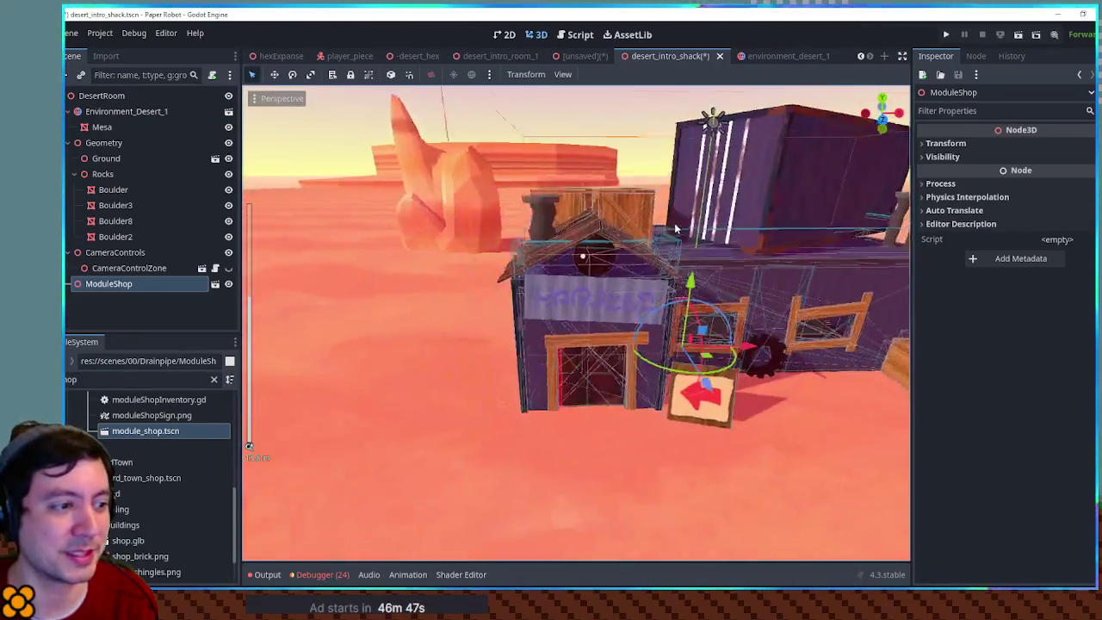
scroll(679, 241, up, 5)
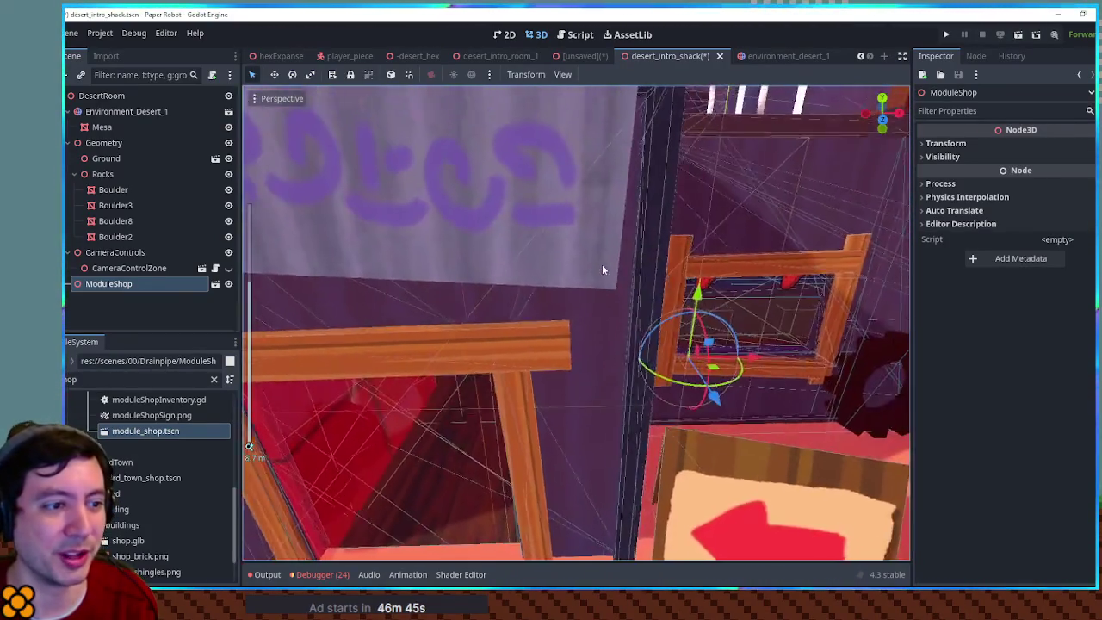
scroll(602, 267, down, 5)
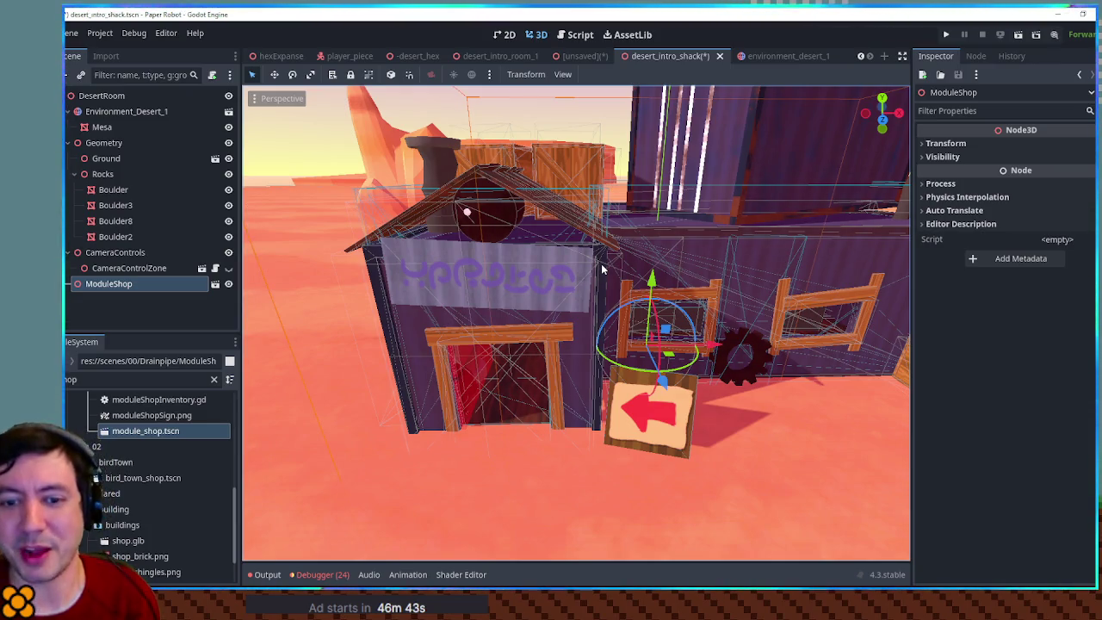
scroll(689, 255, down, 3)
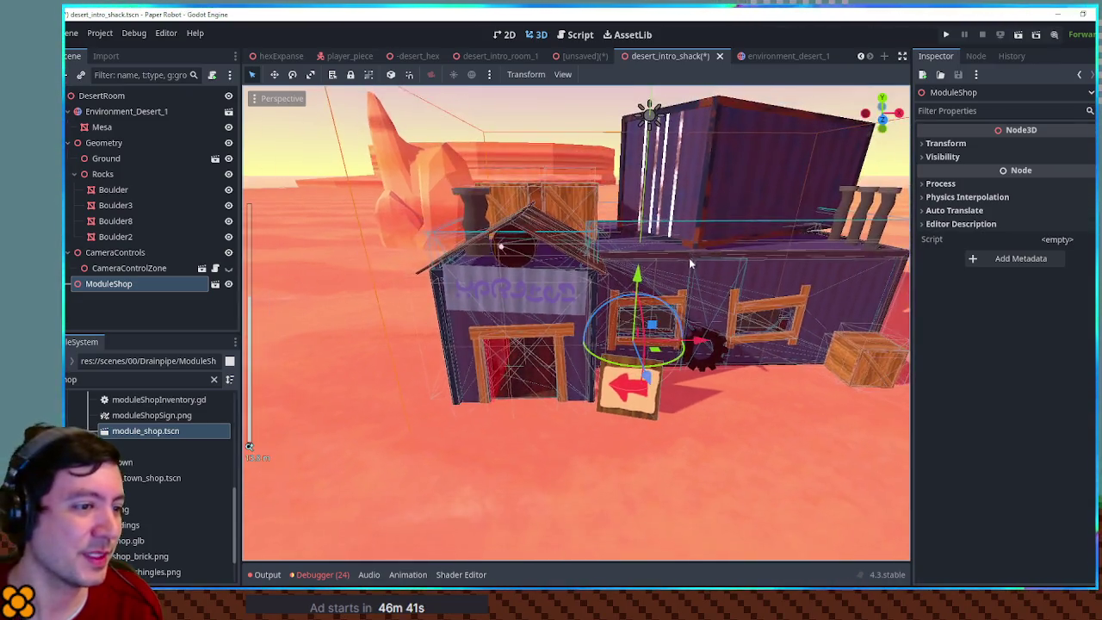
scroll(454, 278, up, 4)
scroll(454, 278, down, 6)
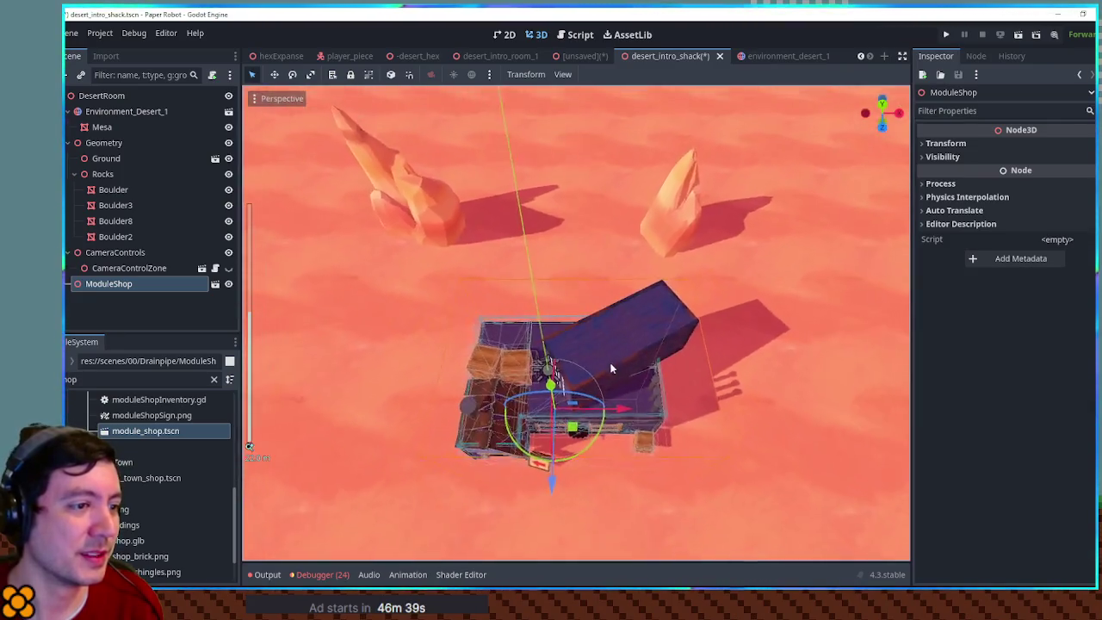
scroll(618, 273, up, 5)
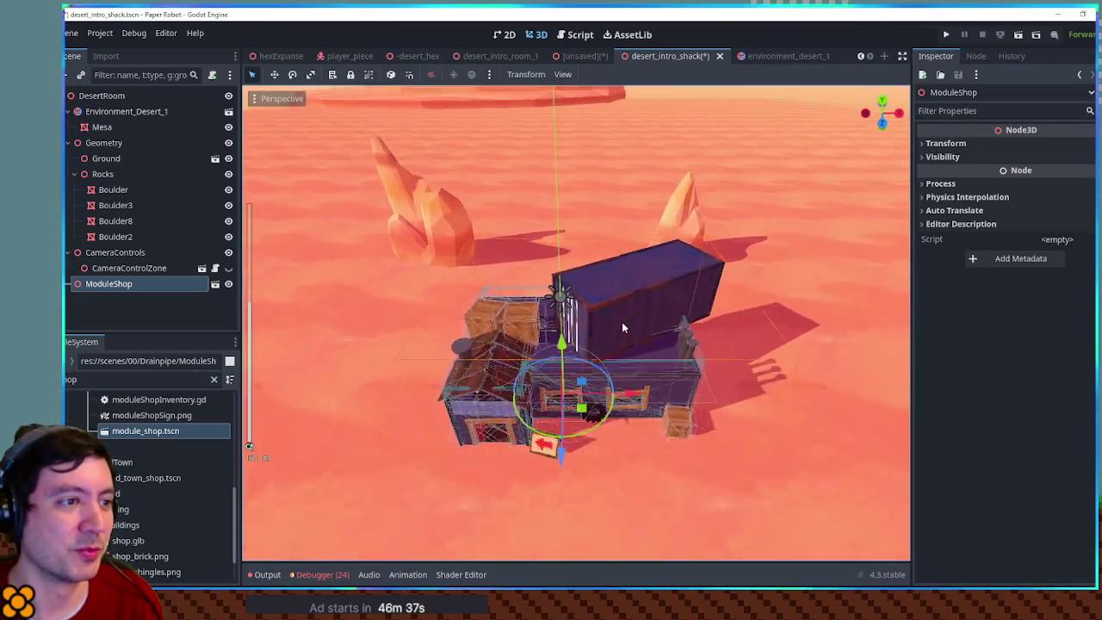
click(555, 204)
scroll(638, 246, down, 3)
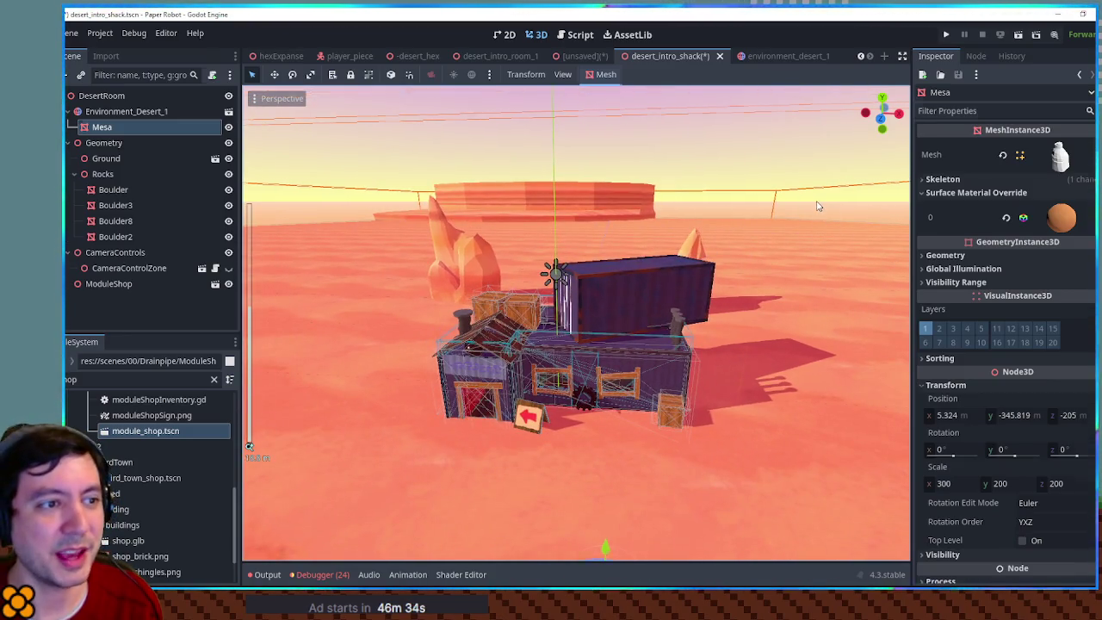
click(809, 202)
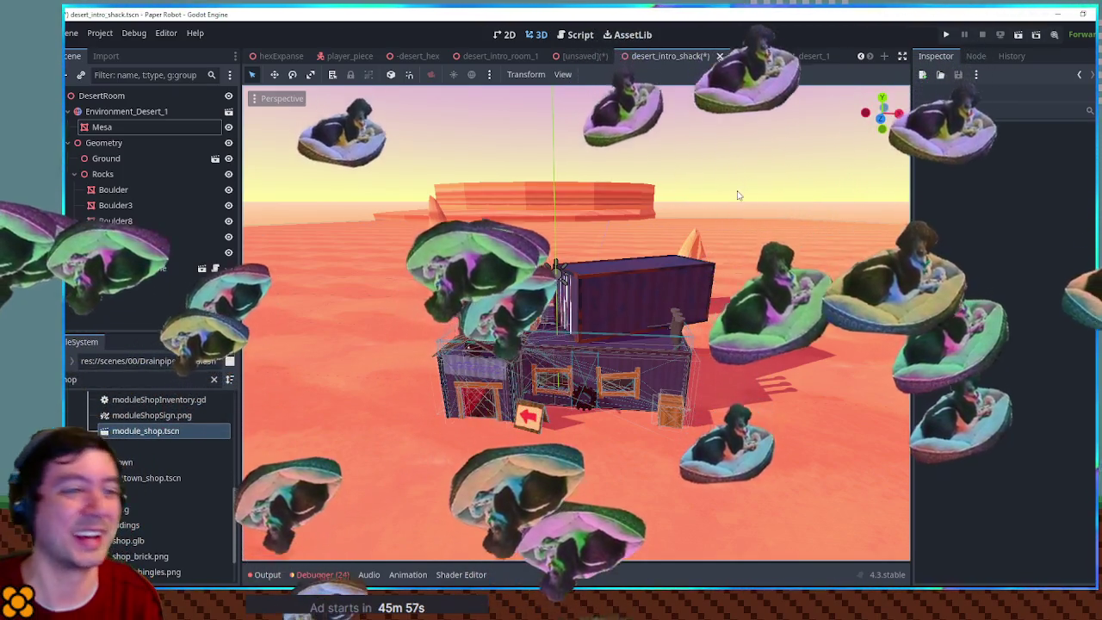
scroll(616, 295, down, 5)
scroll(616, 296, up, 5)
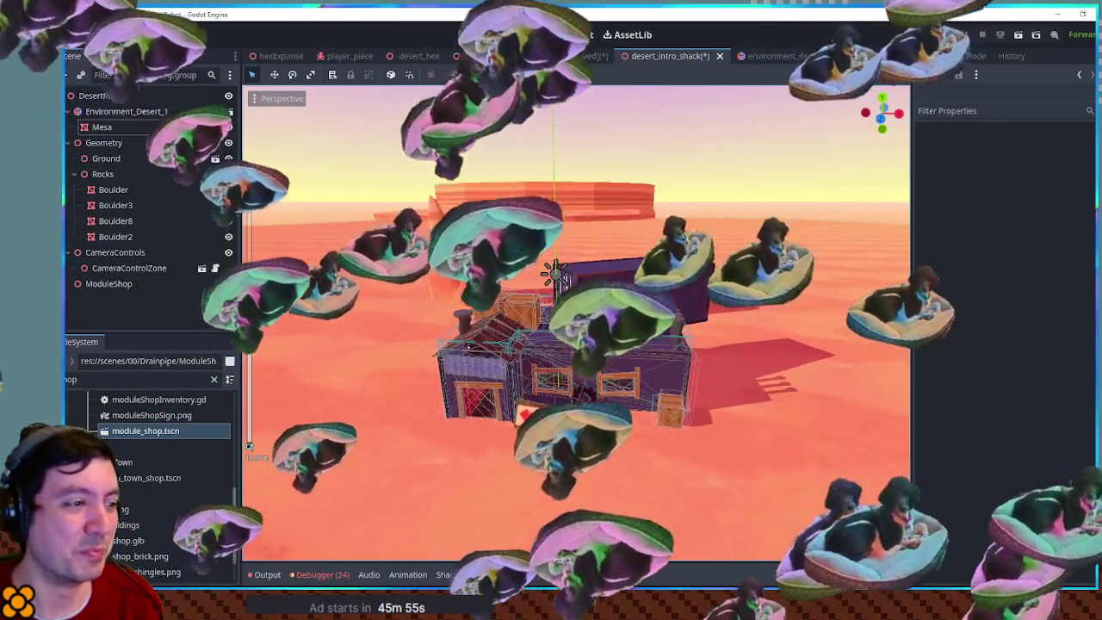
click(606, 297)
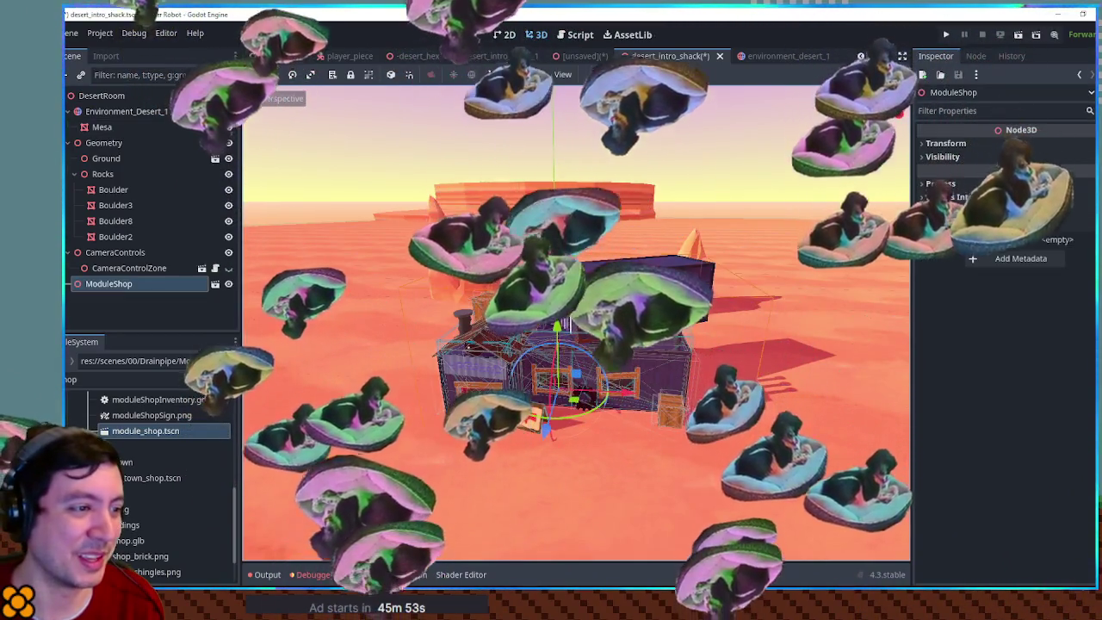
scroll(572, 323, up, 3)
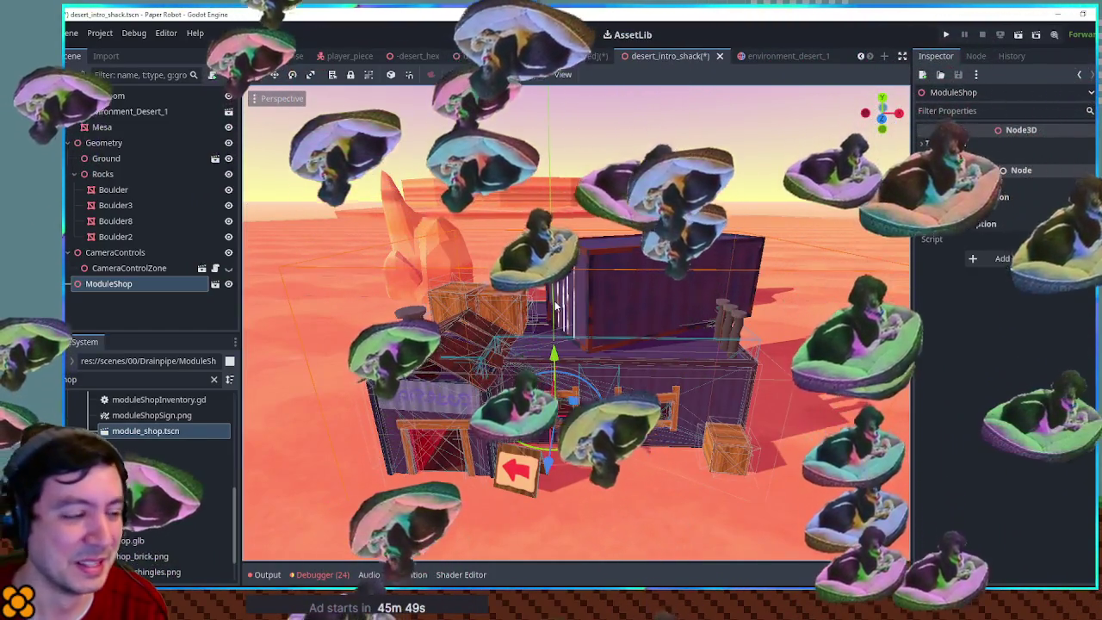
key(F6)
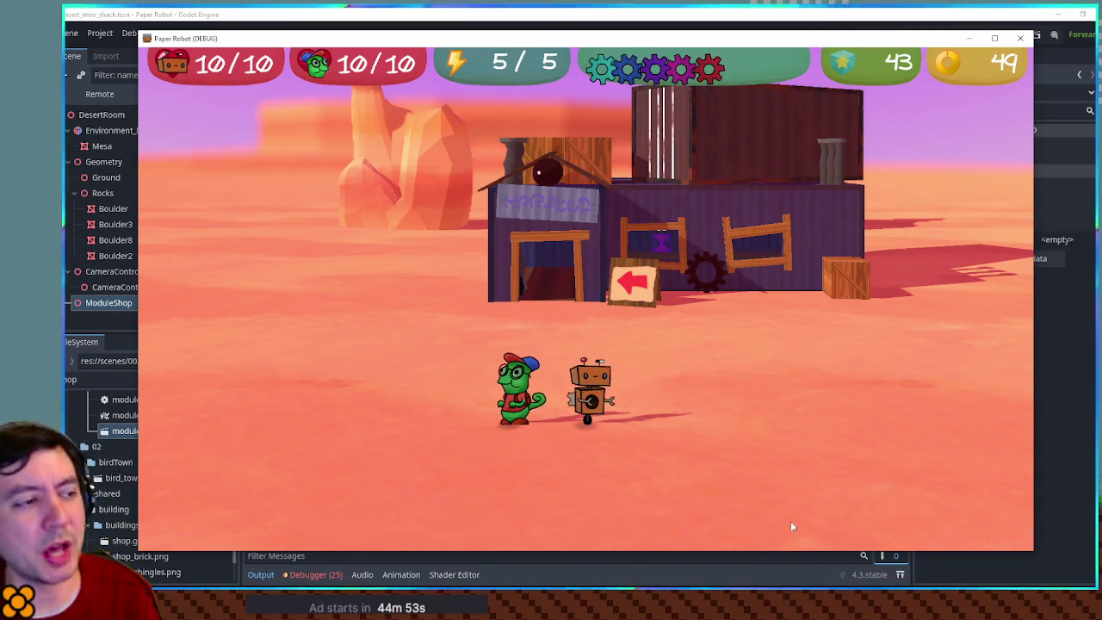
- Walk the character back and forth past the robot with A and D, then close the game
key(d)
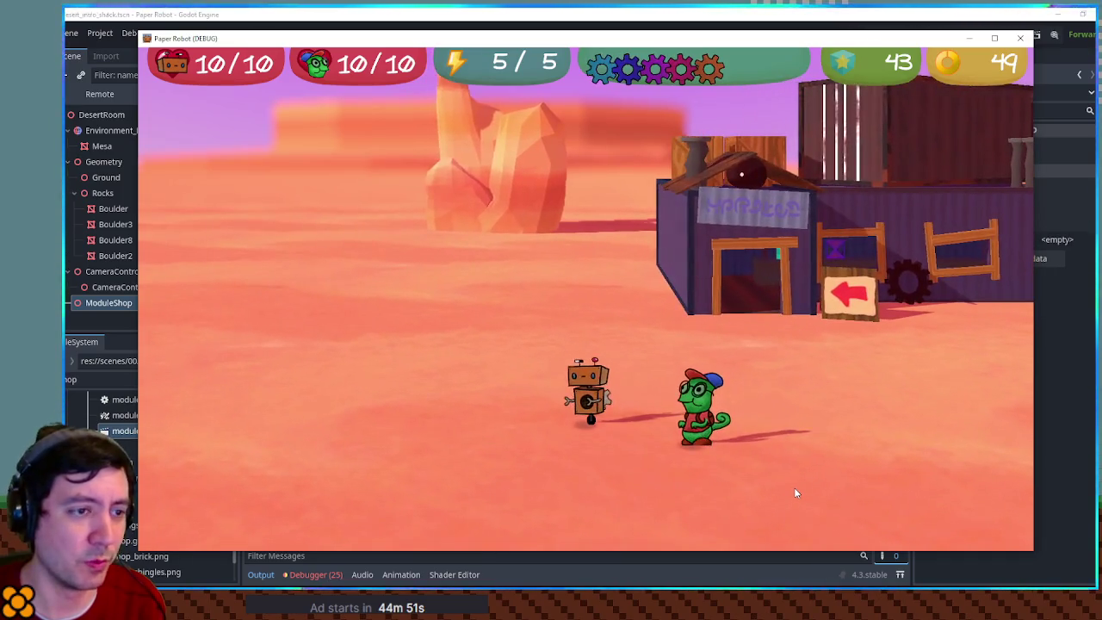
key(a)
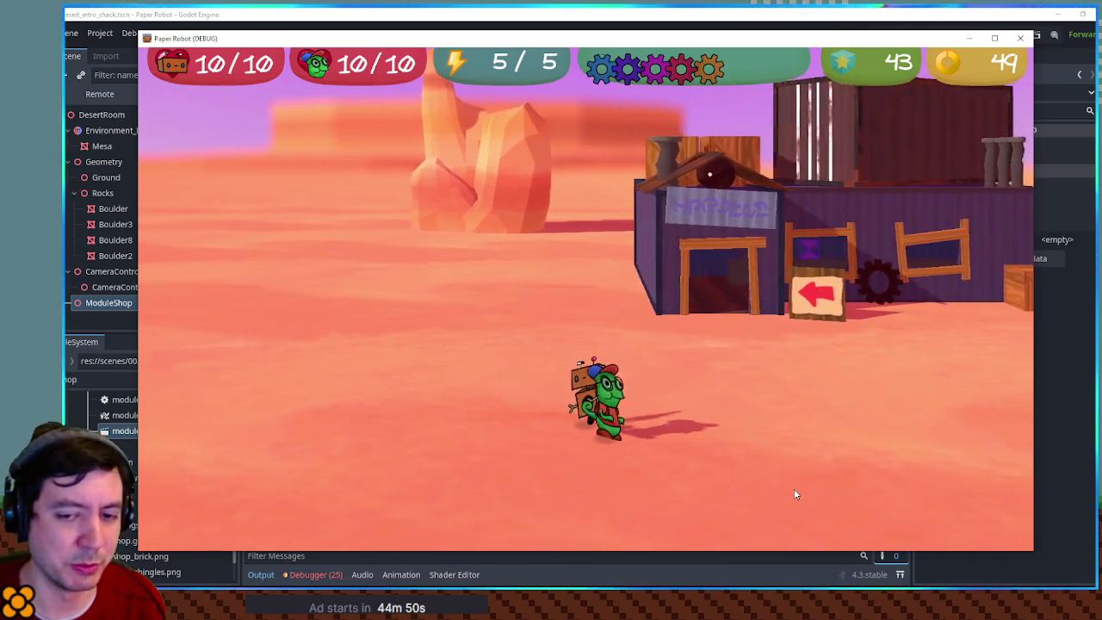
key(d)
key(a)
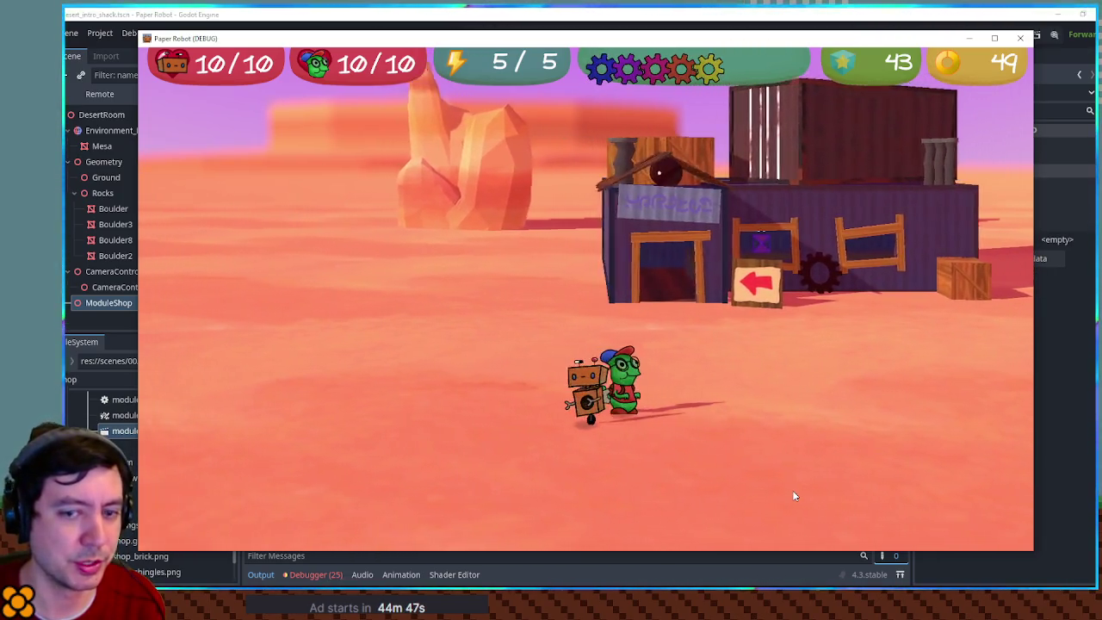
key(d)
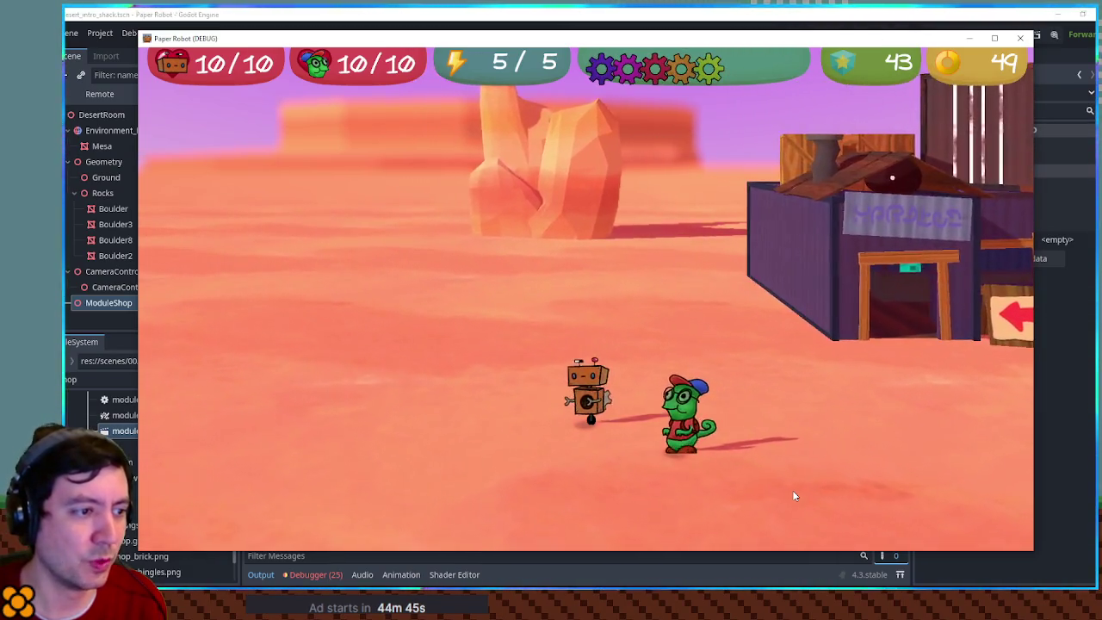
key(a)
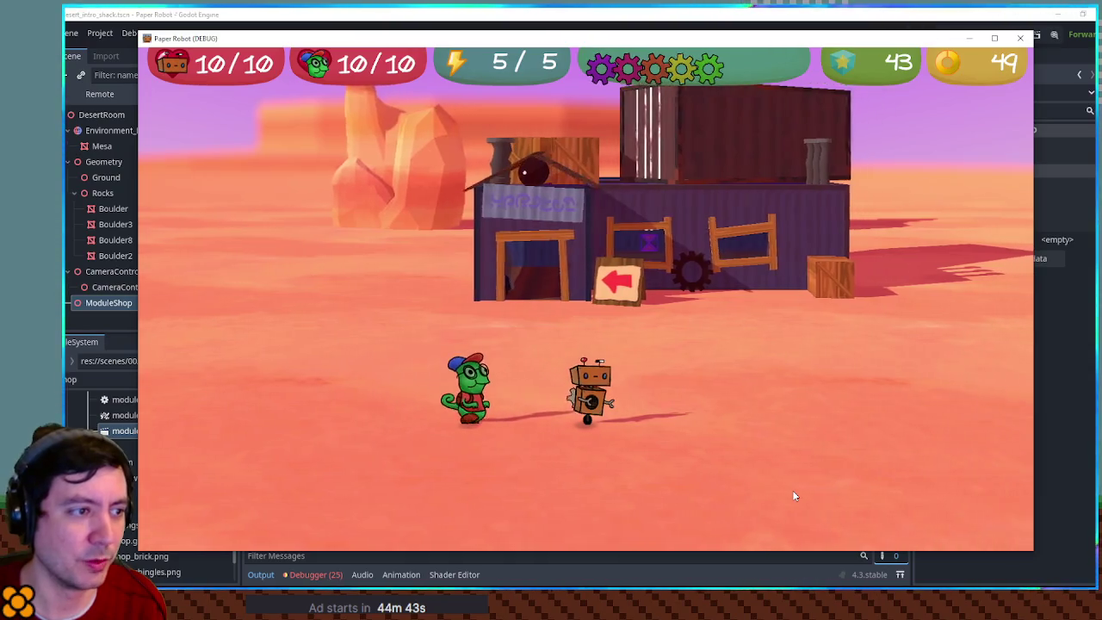
key(d)
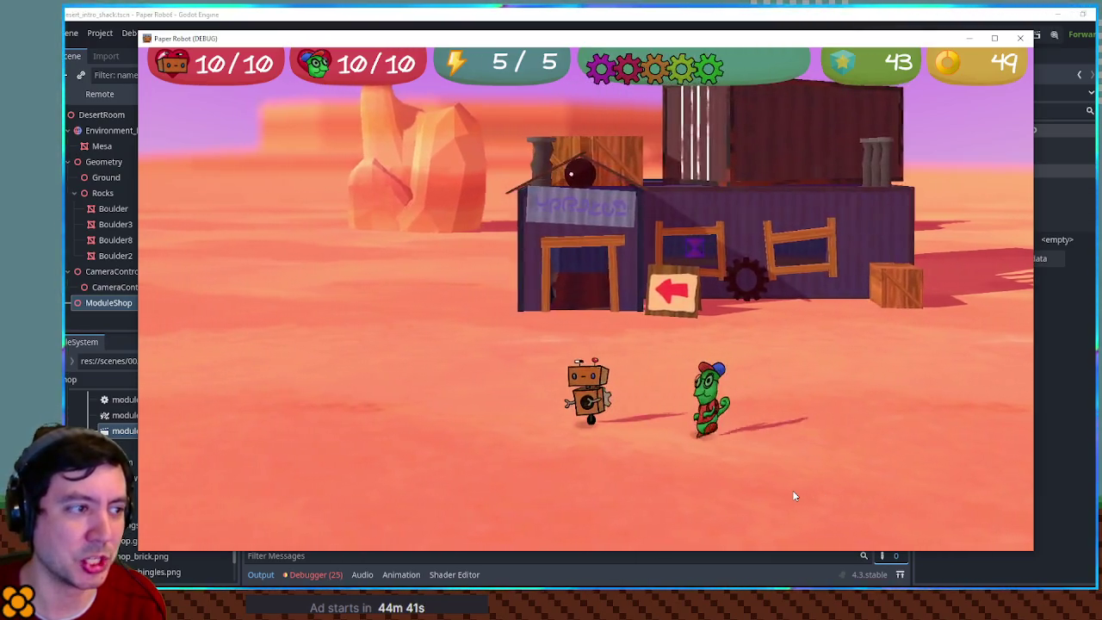
key(a)
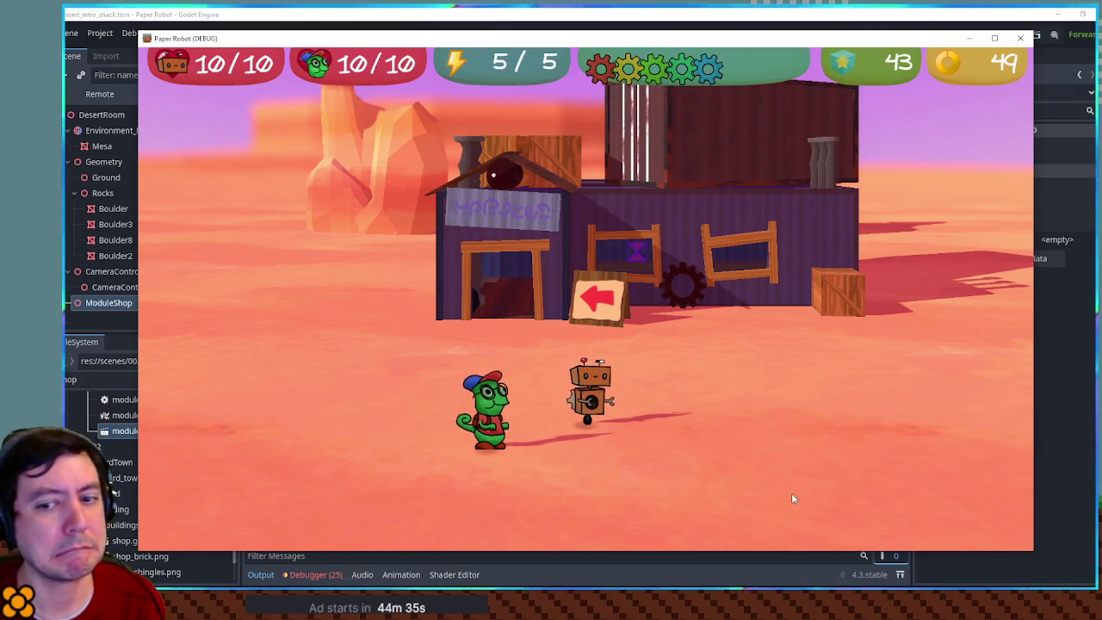
key(d)
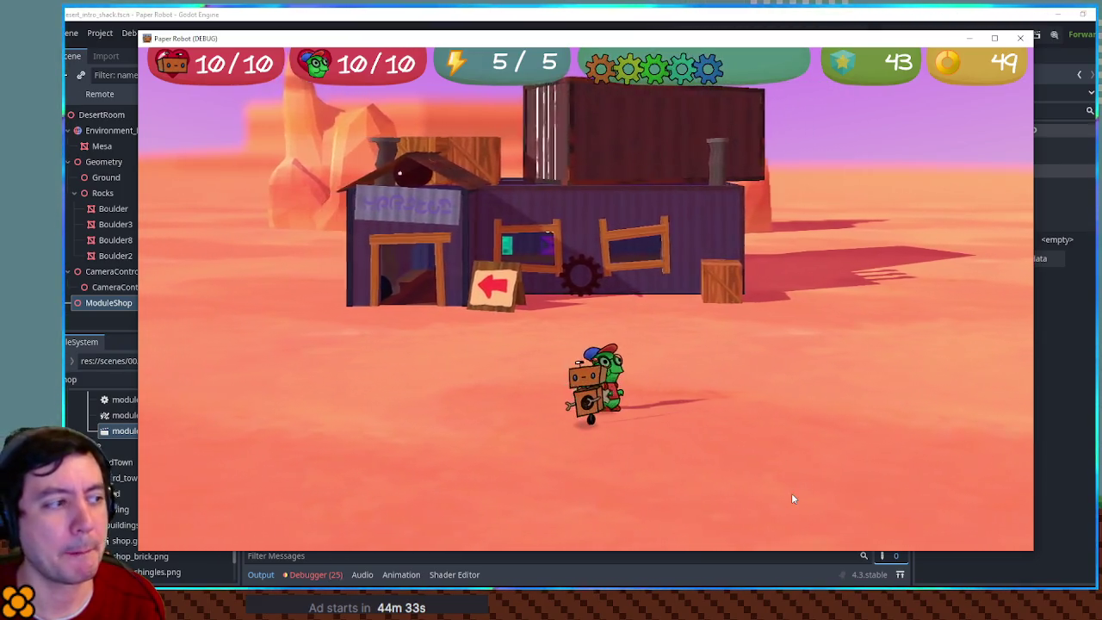
key(d)
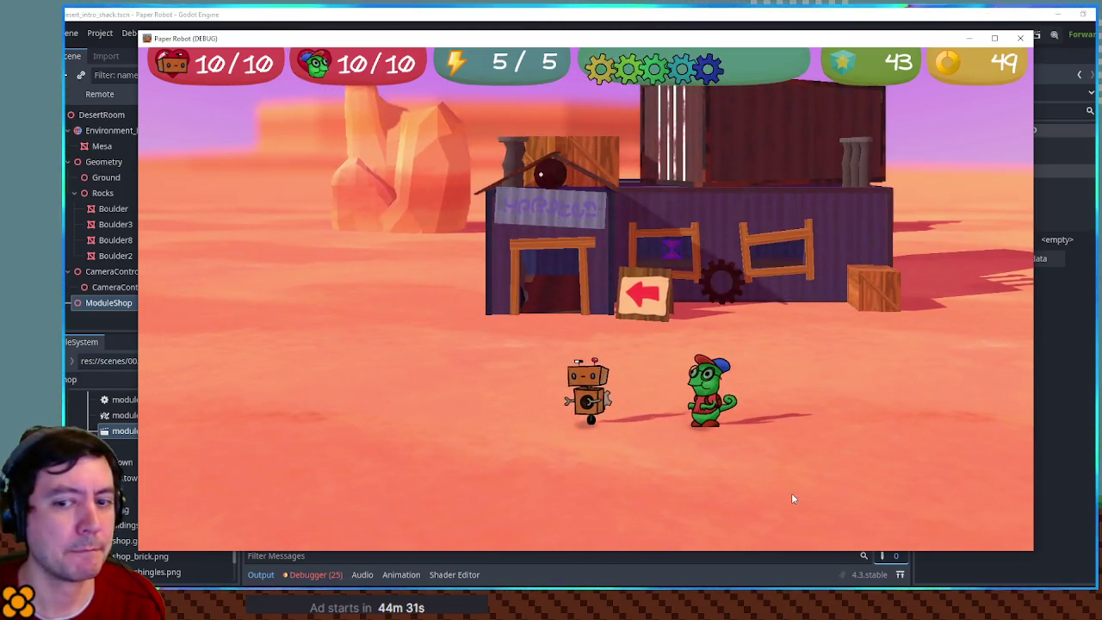
key(a)
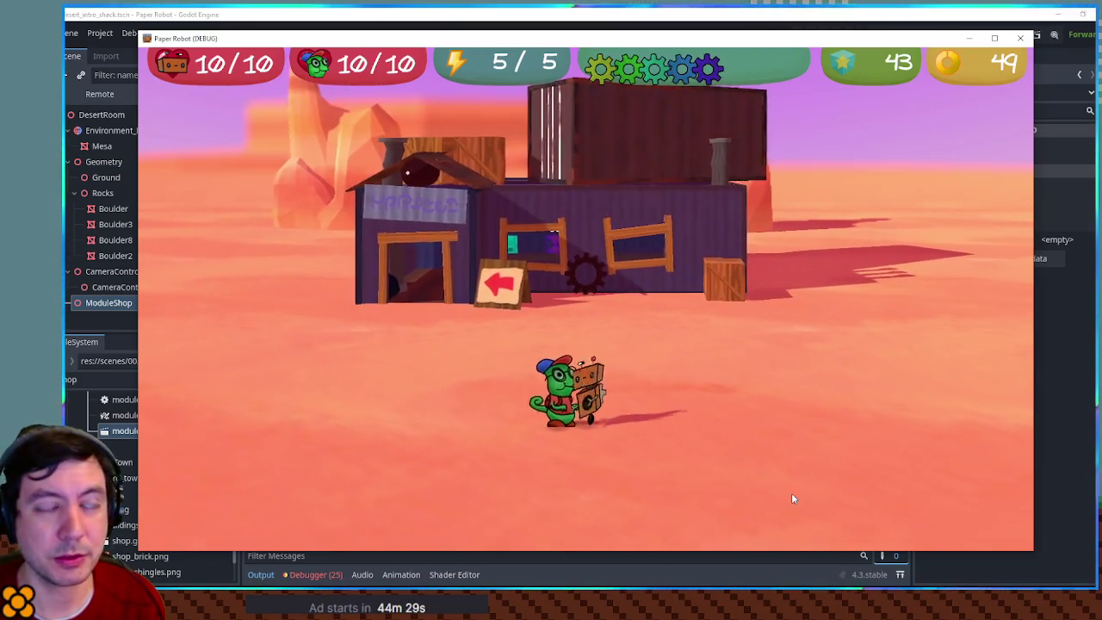
key(d)
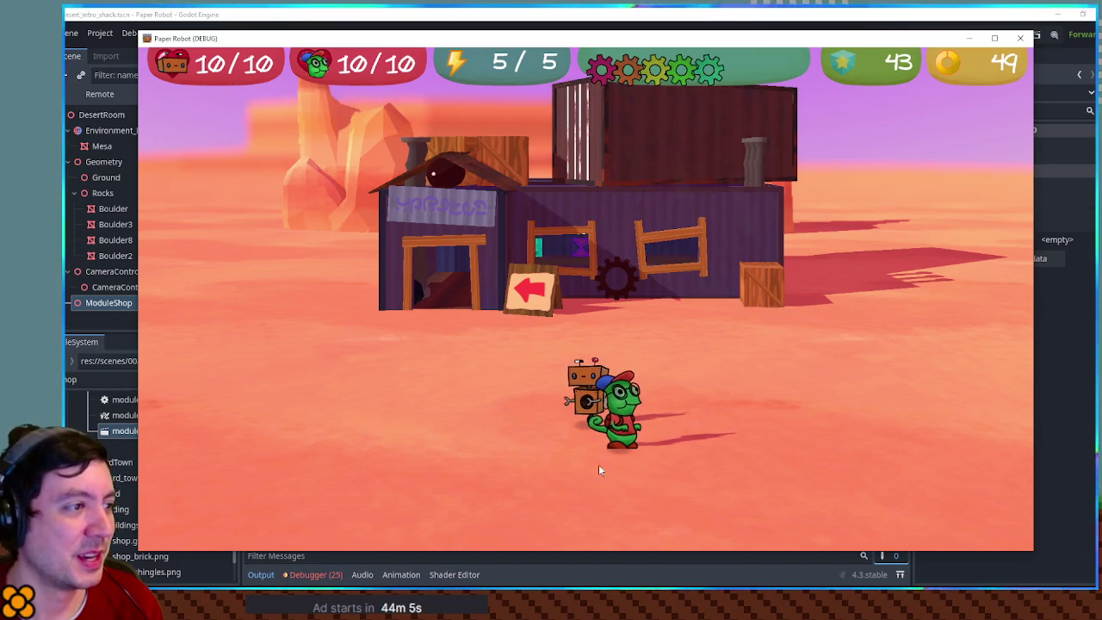
click(1017, 38)
scroll(702, 274, down, 5)
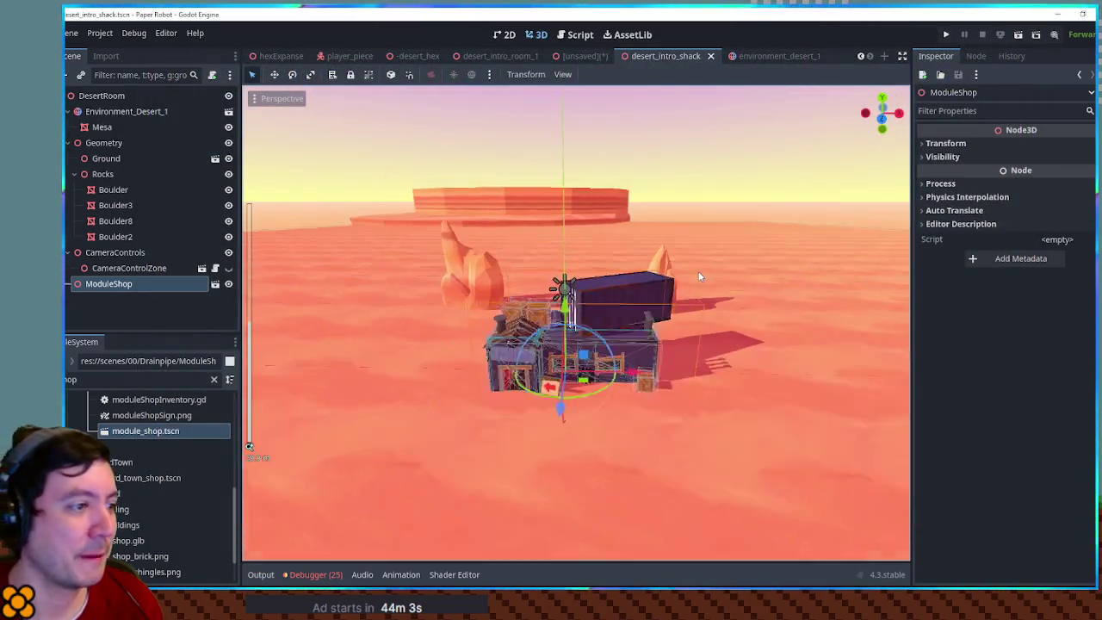
- Add a Node3D named Transitions under DesertRoom with a MeshInstance3D child
click(101, 97)
key(ctrl+a)
text(node3d)
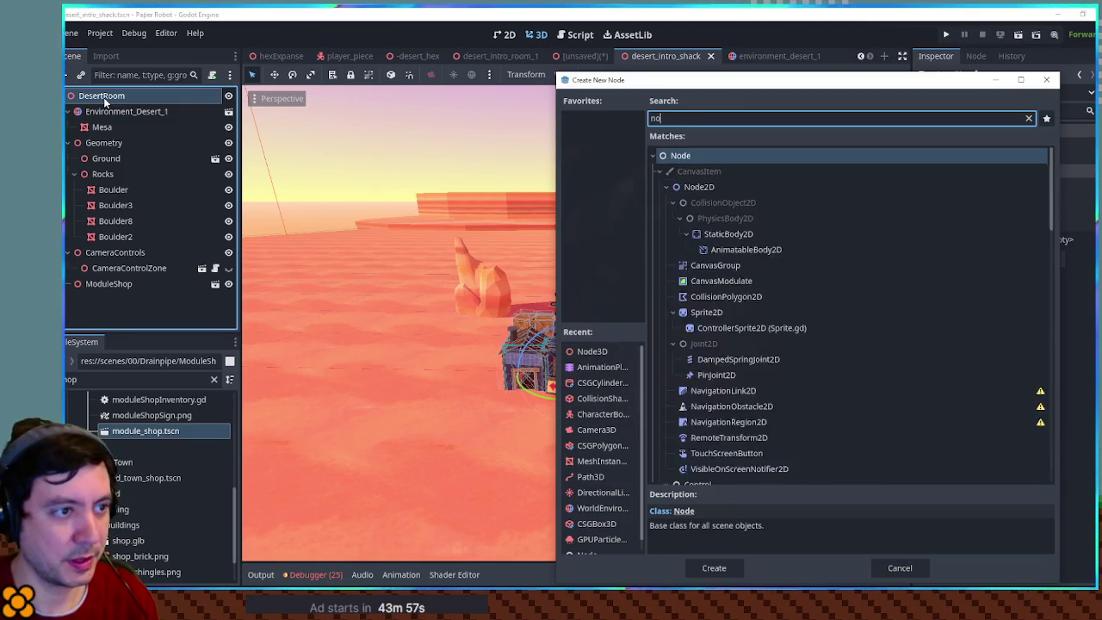
key(Return)
text(Transit)
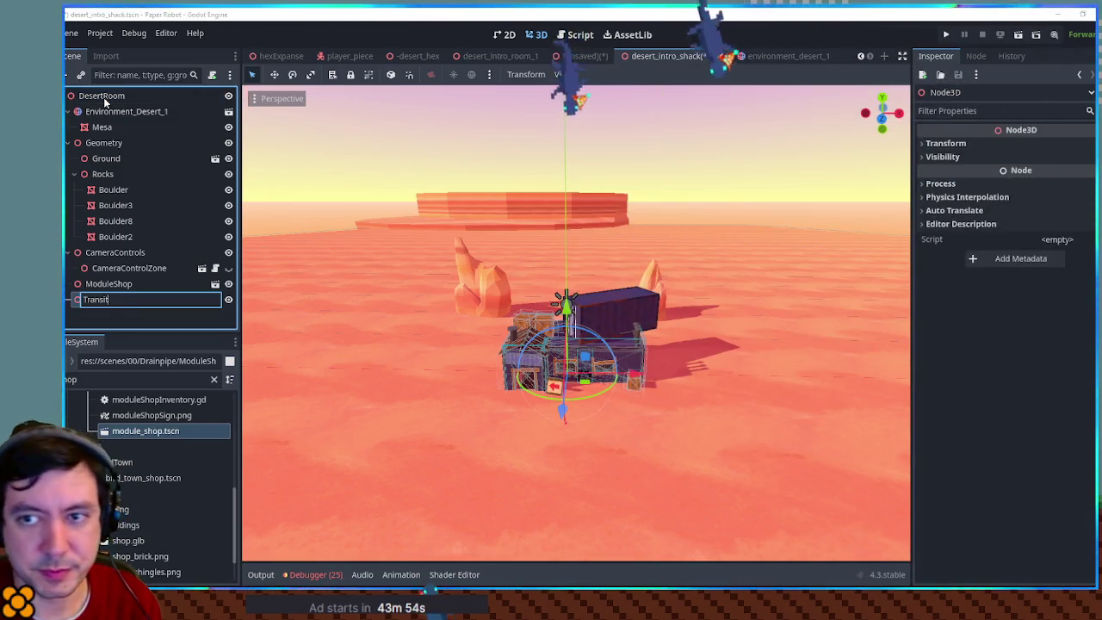
text(ions)
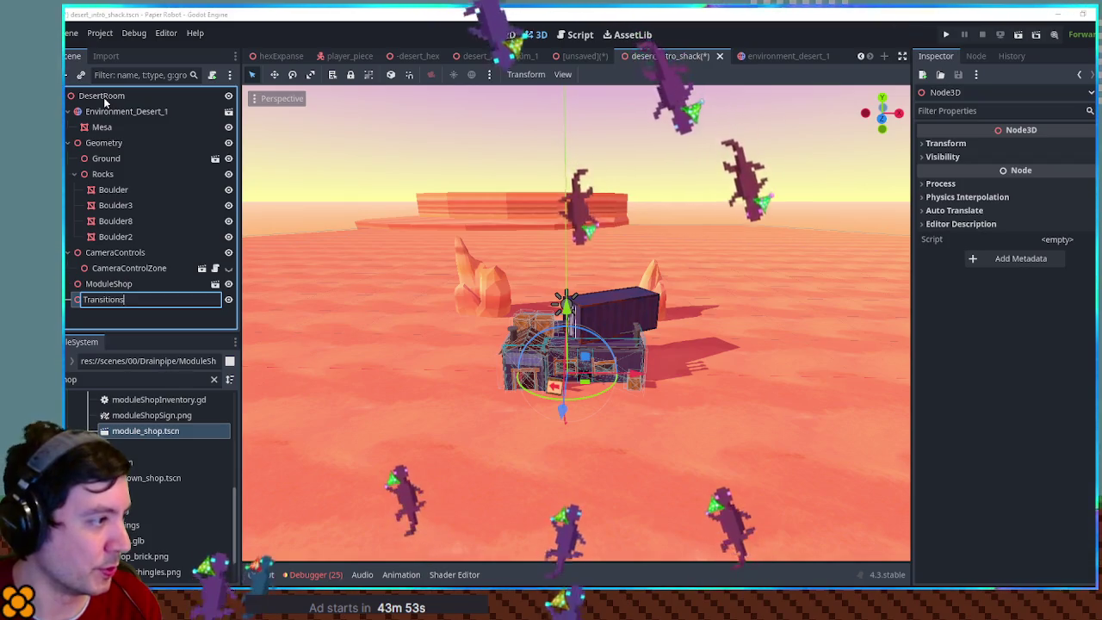
key(Return)
key(ctrl+a)
text(mesh)
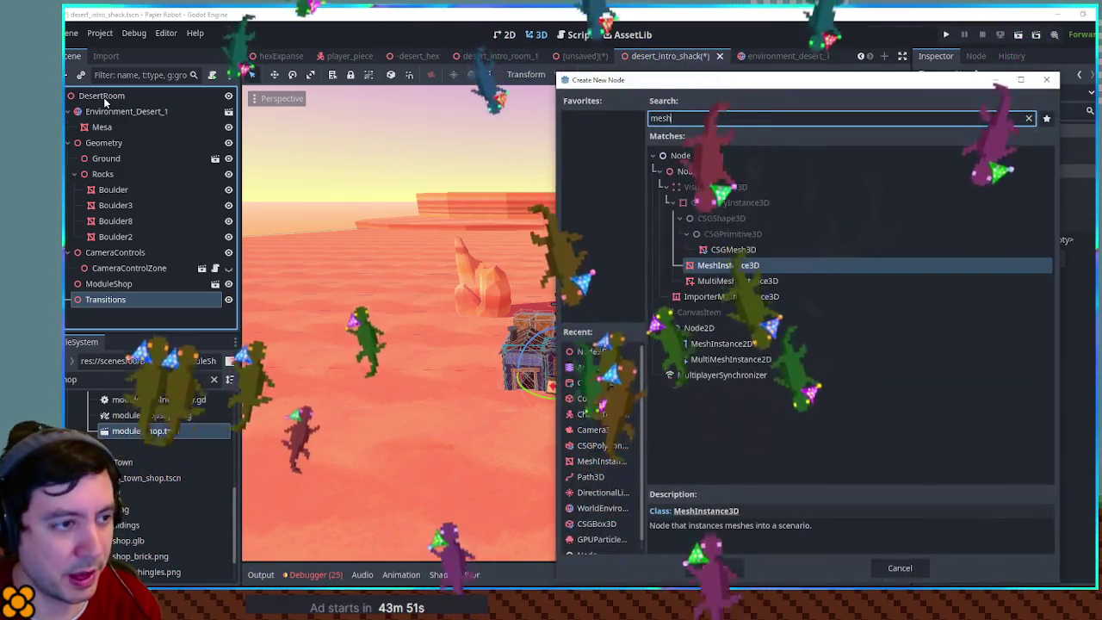
key(Return)
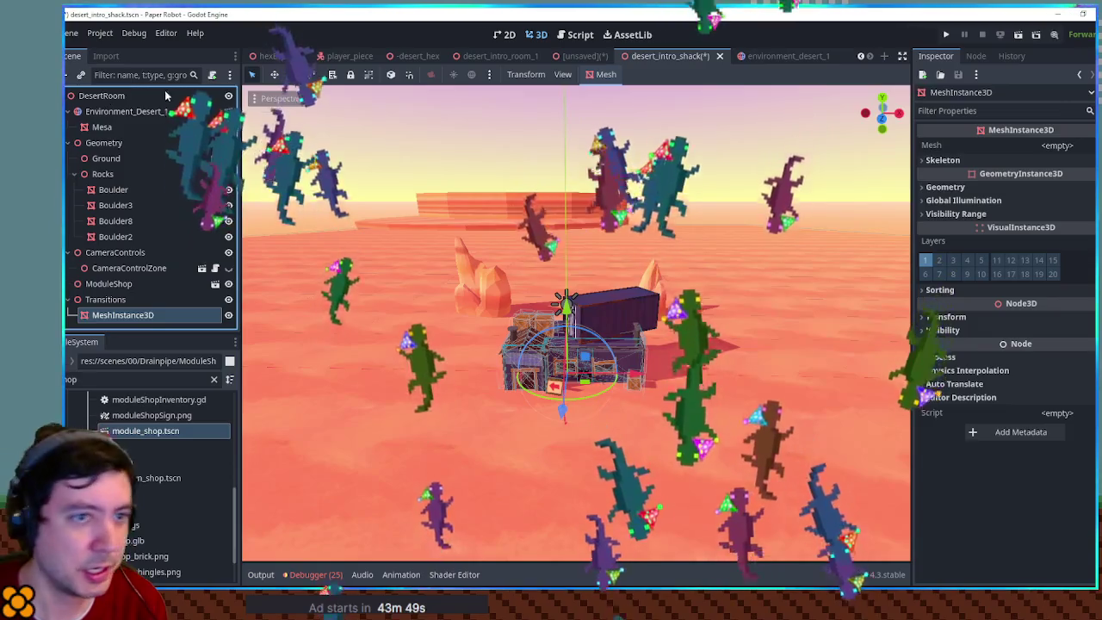
- Give it a new CylinderMesh with top and bottom radius 10 and both caps off
click(1057, 145)
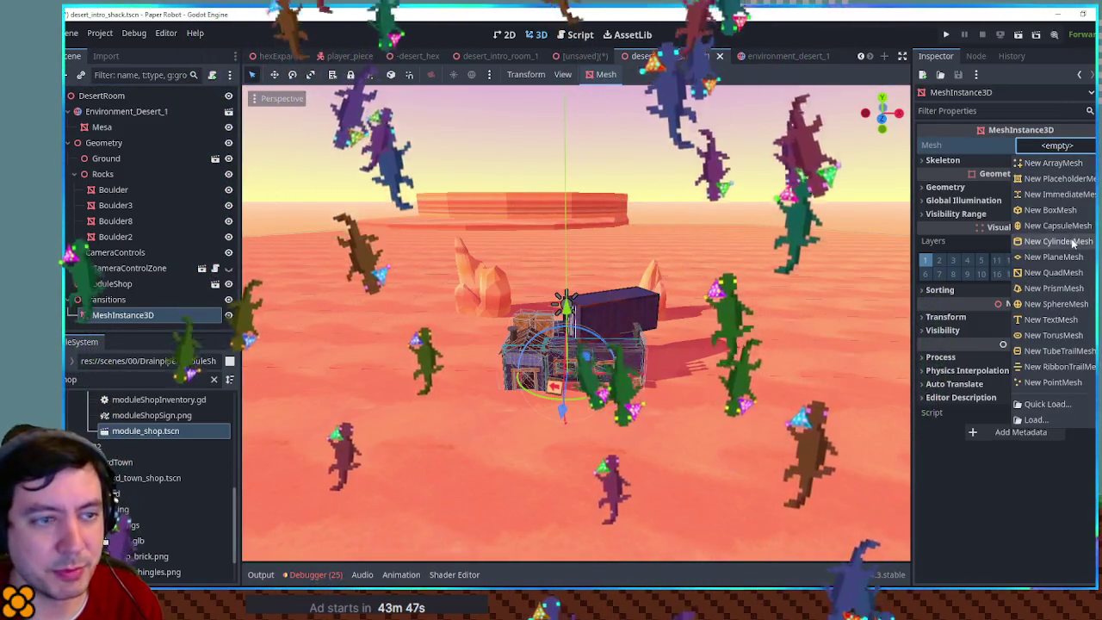
click(1069, 244)
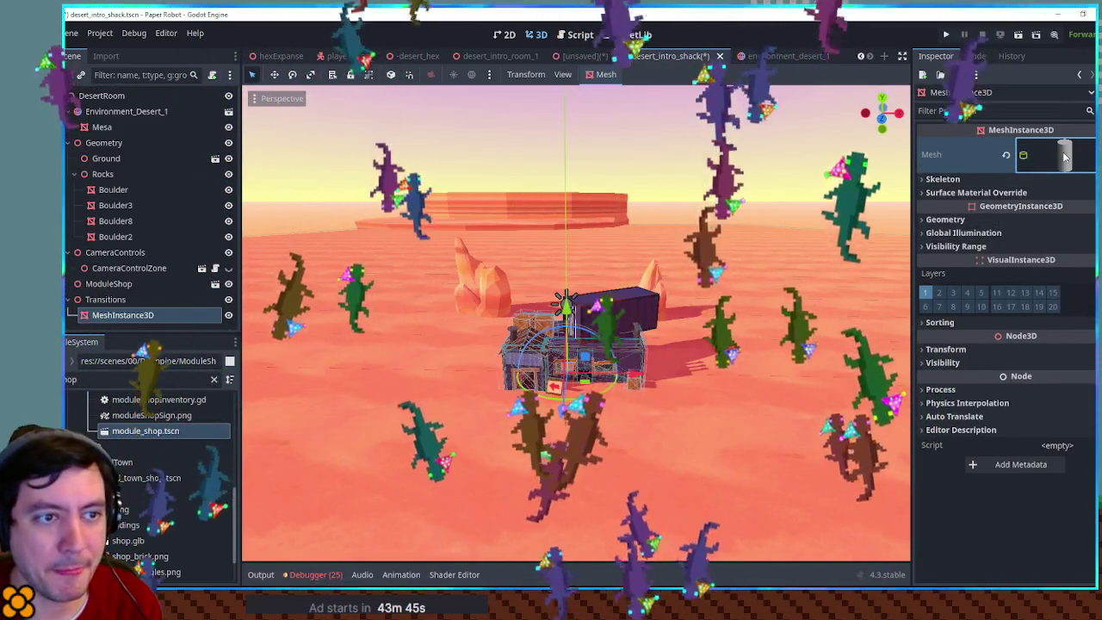
click(1057, 155)
click(1037, 267)
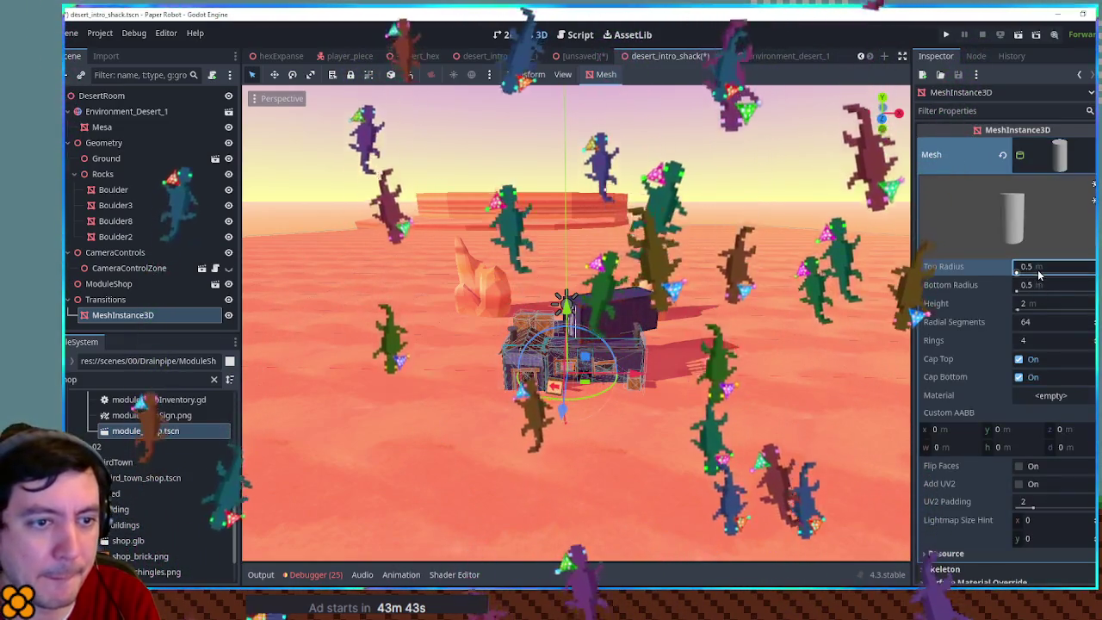
text(10)
click(1040, 285)
text(10)
key(Return)
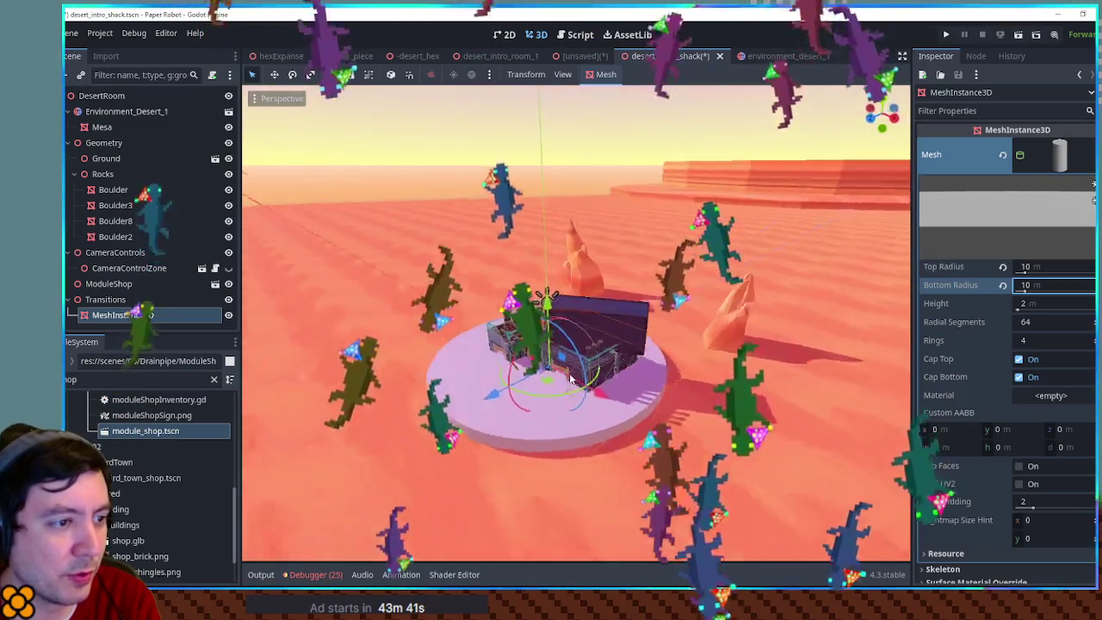
drag(570, 378, 832, 327)
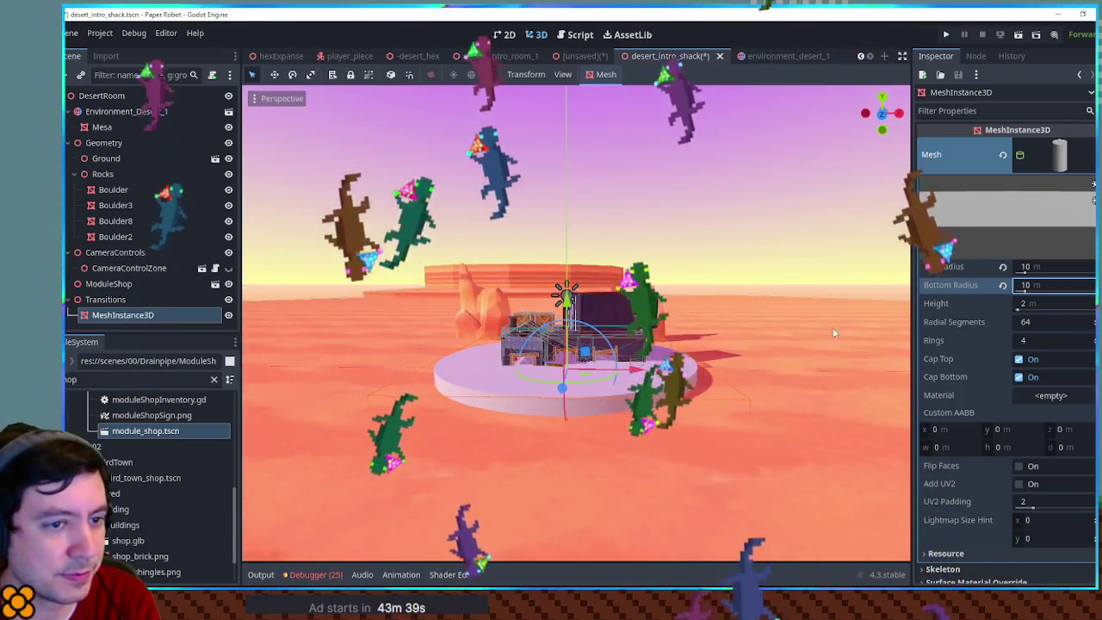
click(1020, 359)
click(1019, 377)
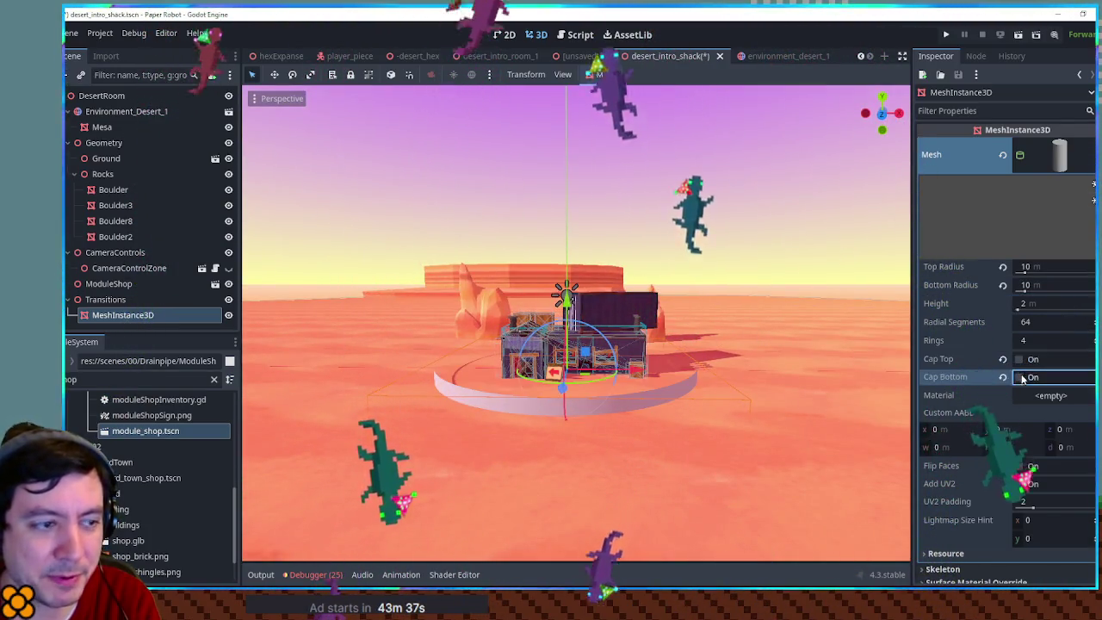
scroll(1029, 396, down, 5)
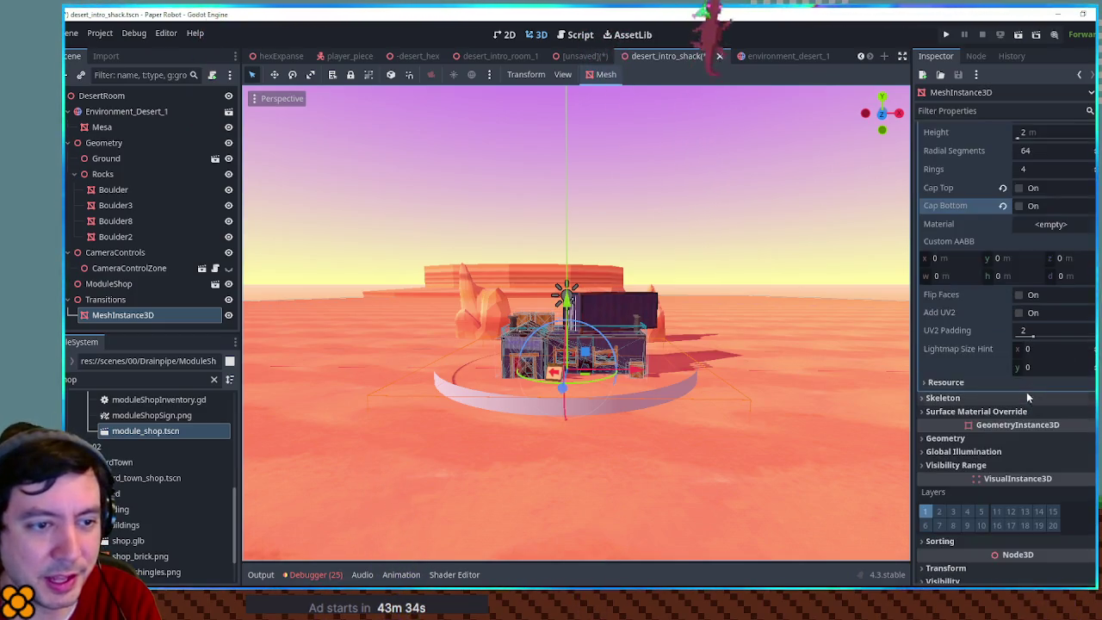
- Assign the ring a new StandardMaterial3D with Cull Mode set to Disabled
click(1050, 224)
click(1057, 242)
click(1045, 352)
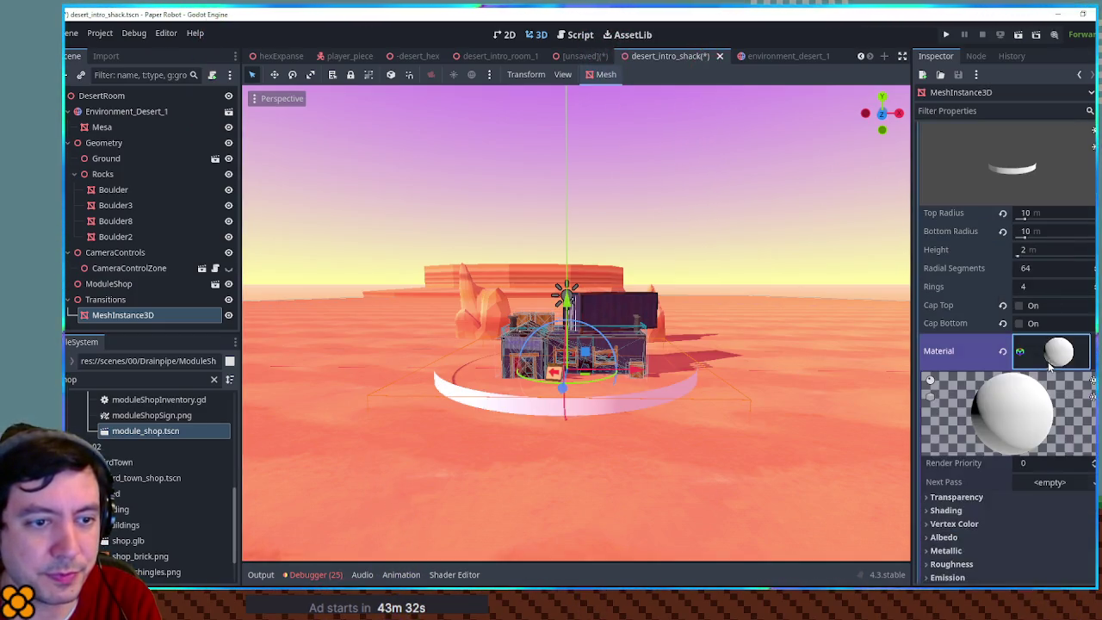
scroll(1003, 334, down, 6)
click(946, 225)
click(956, 212)
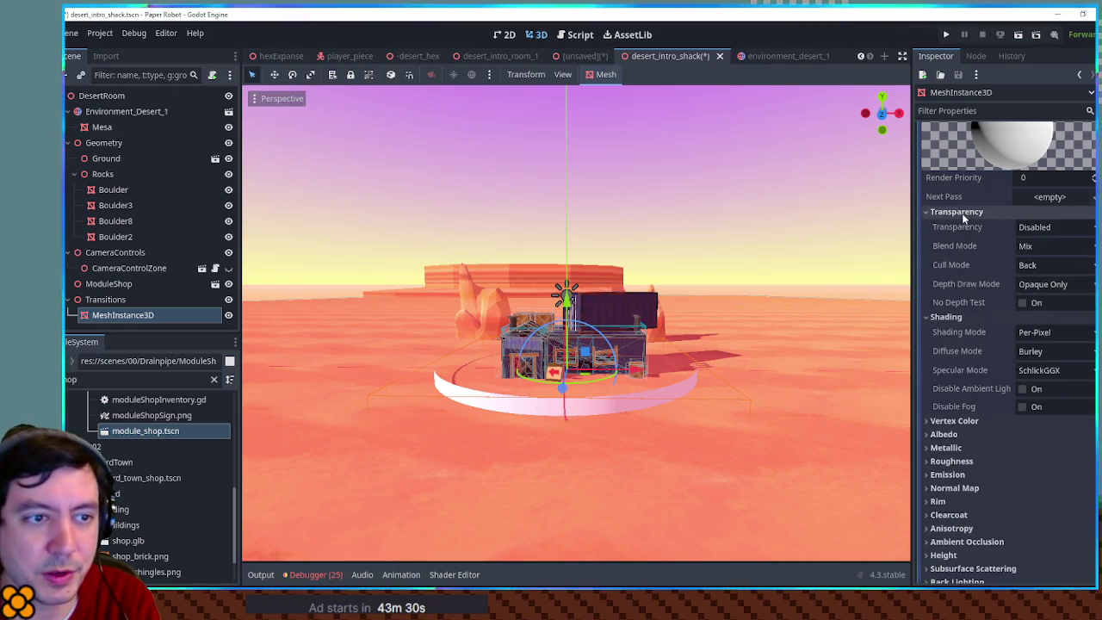
click(1057, 265)
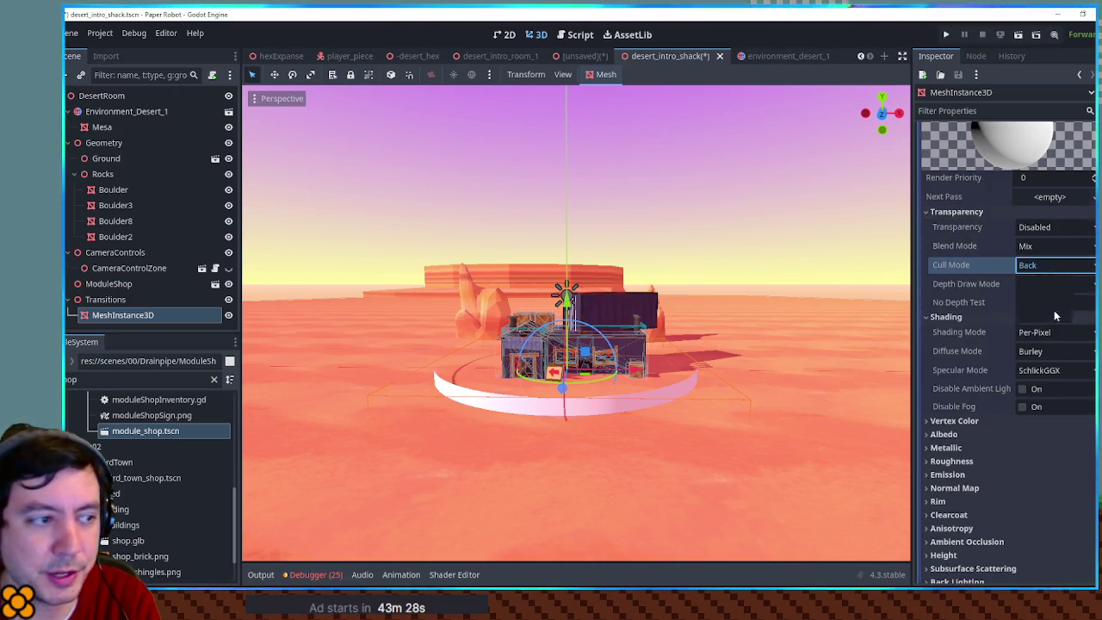
click(1038, 313)
- Filter the FileSystem by 'stripe' to find the stripeVert.png texture
scroll(600, 366, up, 3)
scroll(637, 336, up, 3)
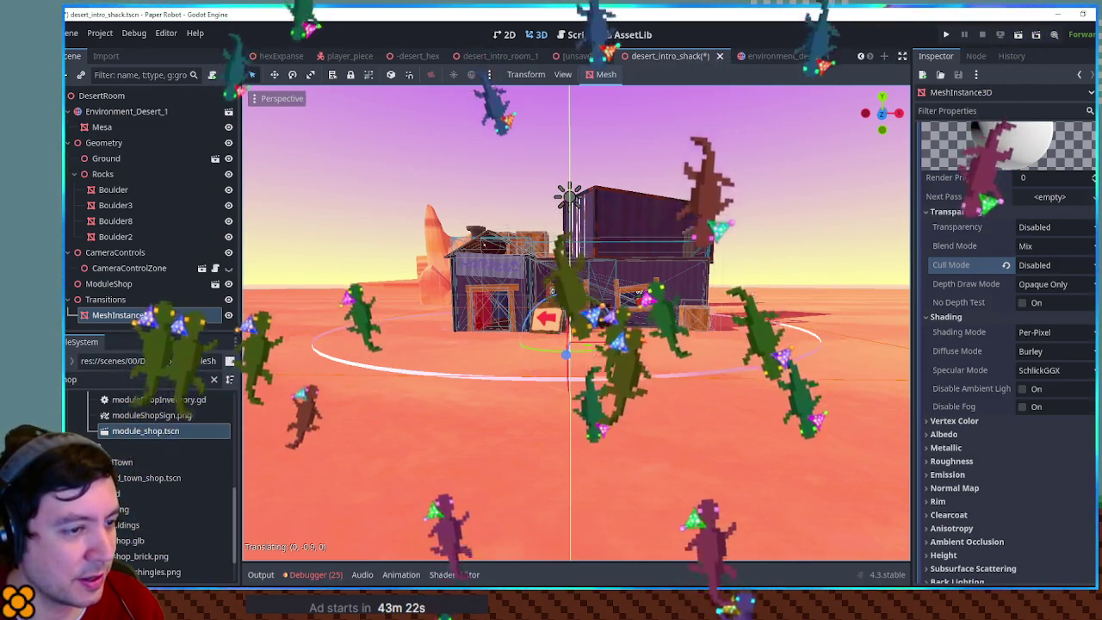
mouse_move(742, 252)
mouse_down()
mouse_move(761, 288)
mouse_move(694, 269)
mouse_up()
scroll(701, 404, down, 3)
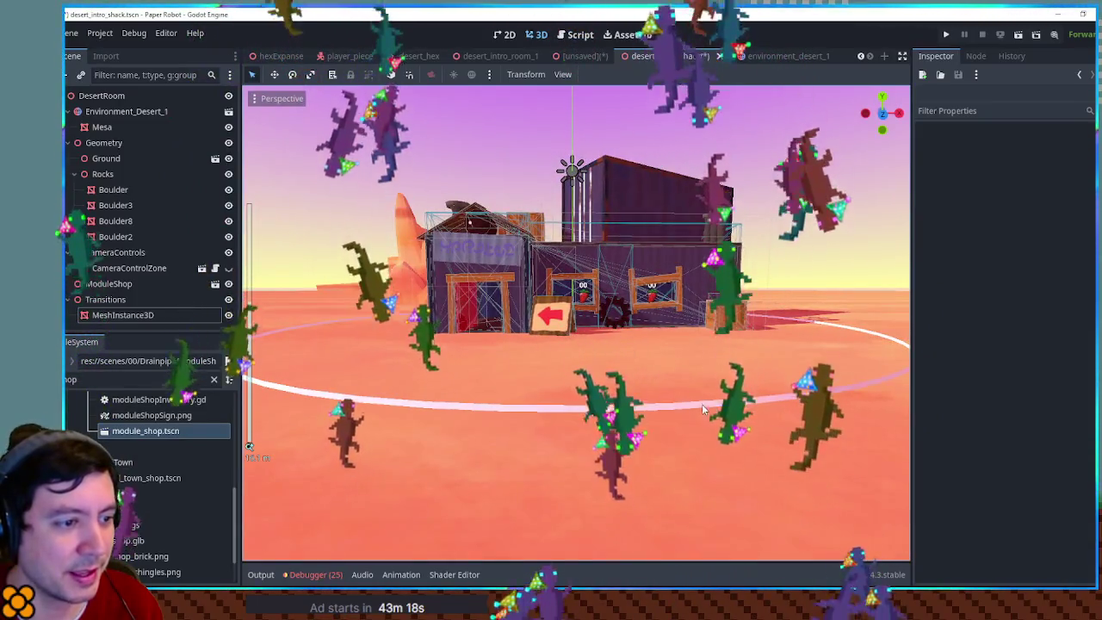
click(701, 408)
scroll(1015, 205, up, 2)
click(1058, 180)
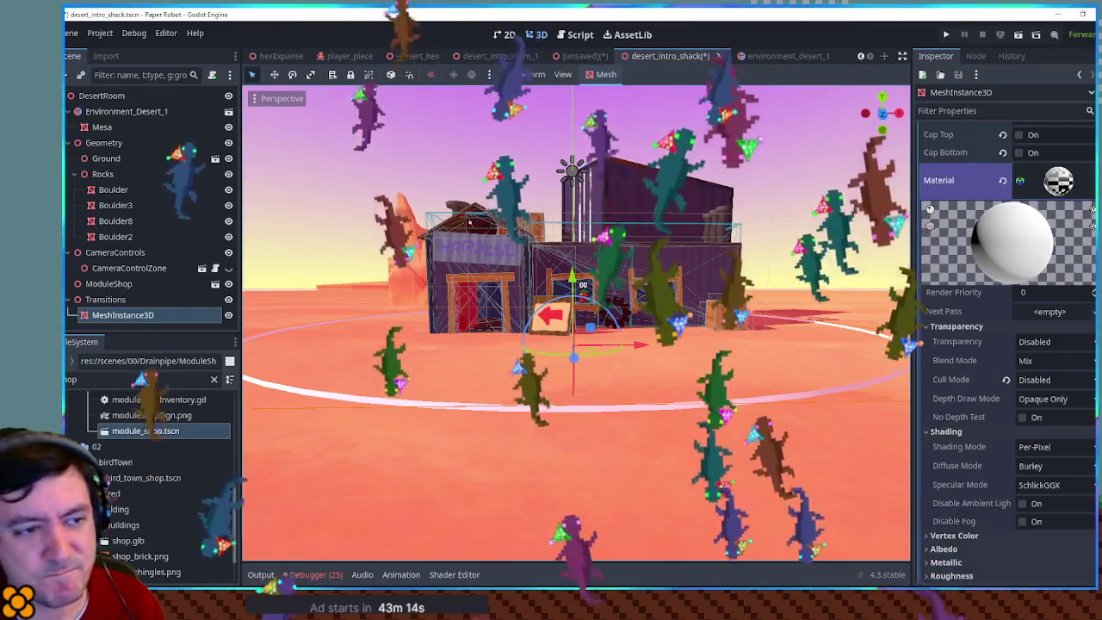
mouse_move(799, 292)
mouse_down()
mouse_move(793, 325)
mouse_move(761, 281)
mouse_up()
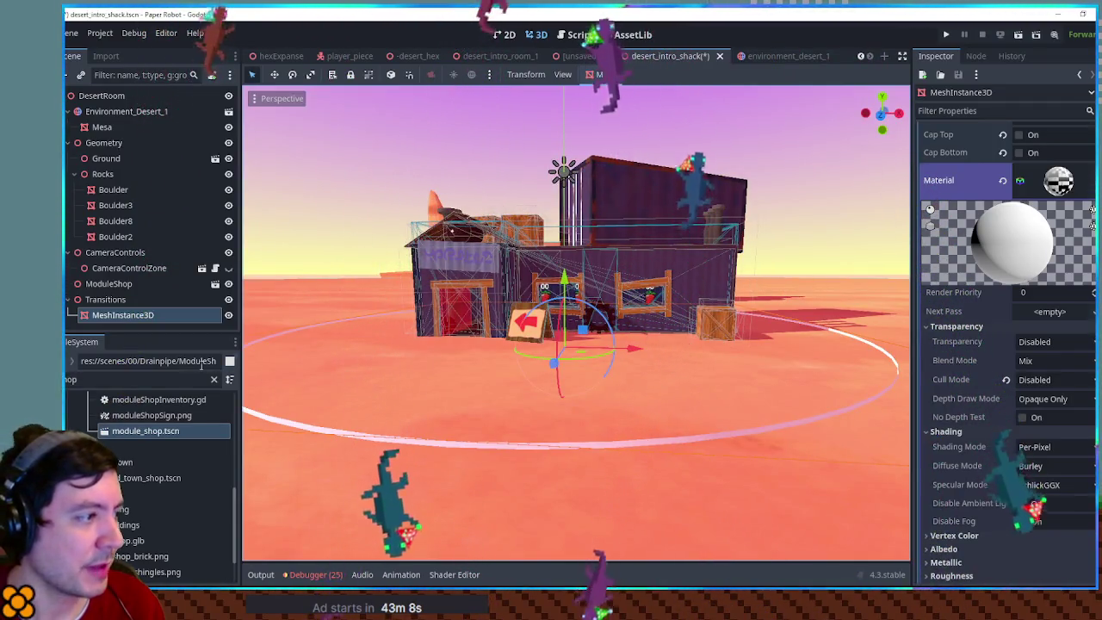
click(137, 380)
key(ctrl+a)
text(stripe)
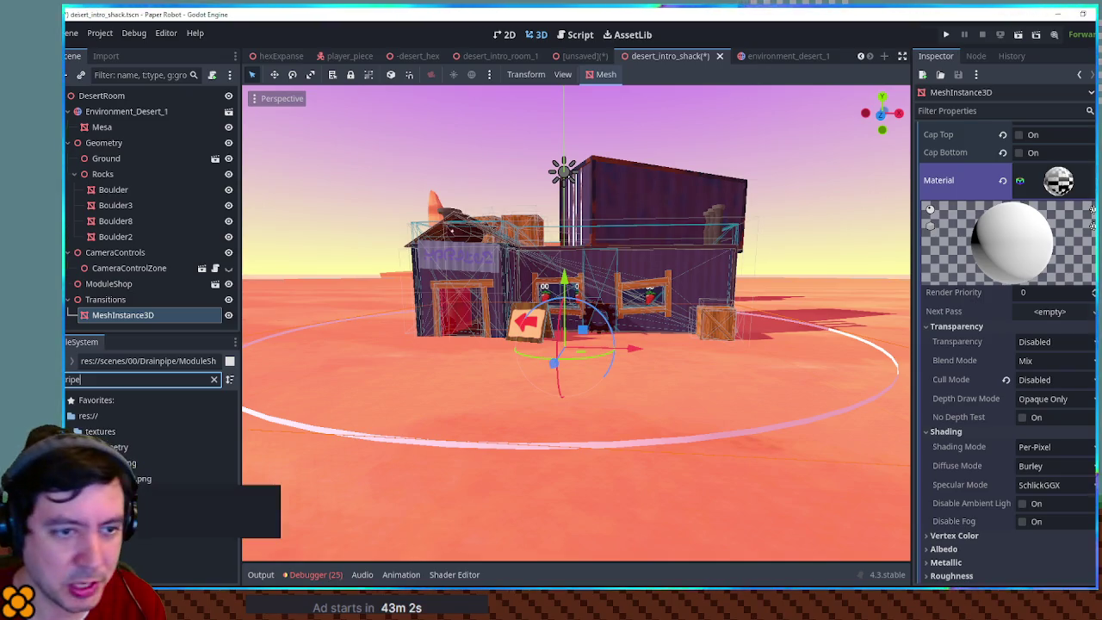
mouse_move(125, 479)
mouse_down()
mouse_move(903, 517)
mouse_move(983, 549)
mouse_move(1051, 196)
mouse_up()
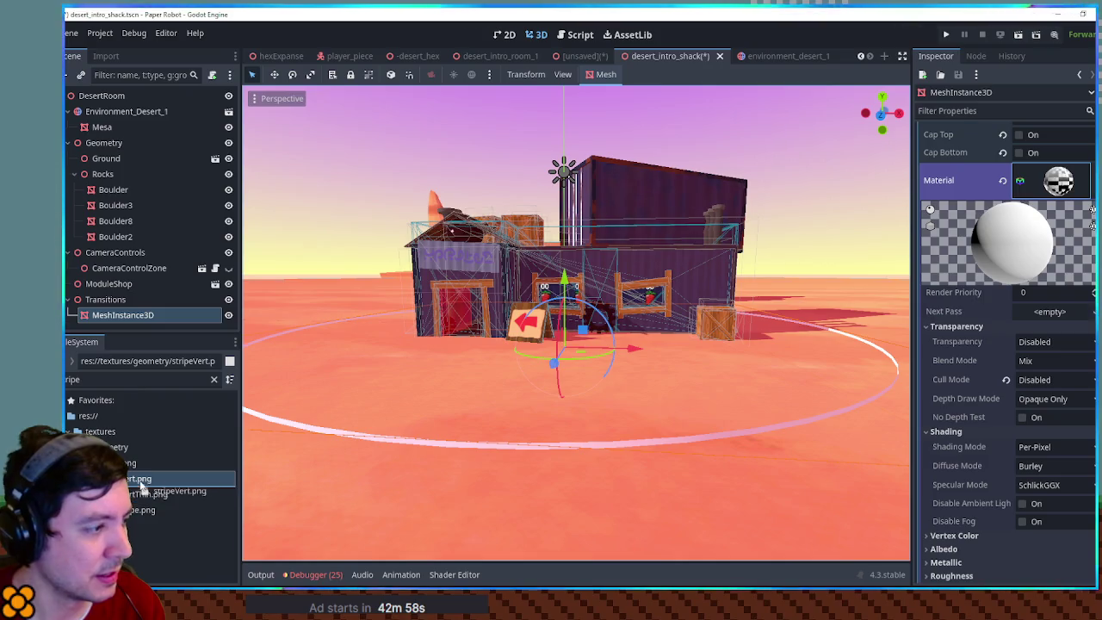
- Use stripeVert.png as the material's albedo texture with Alpha transparency, and expand UV1
scroll(971, 422, down, 5)
click(944, 320)
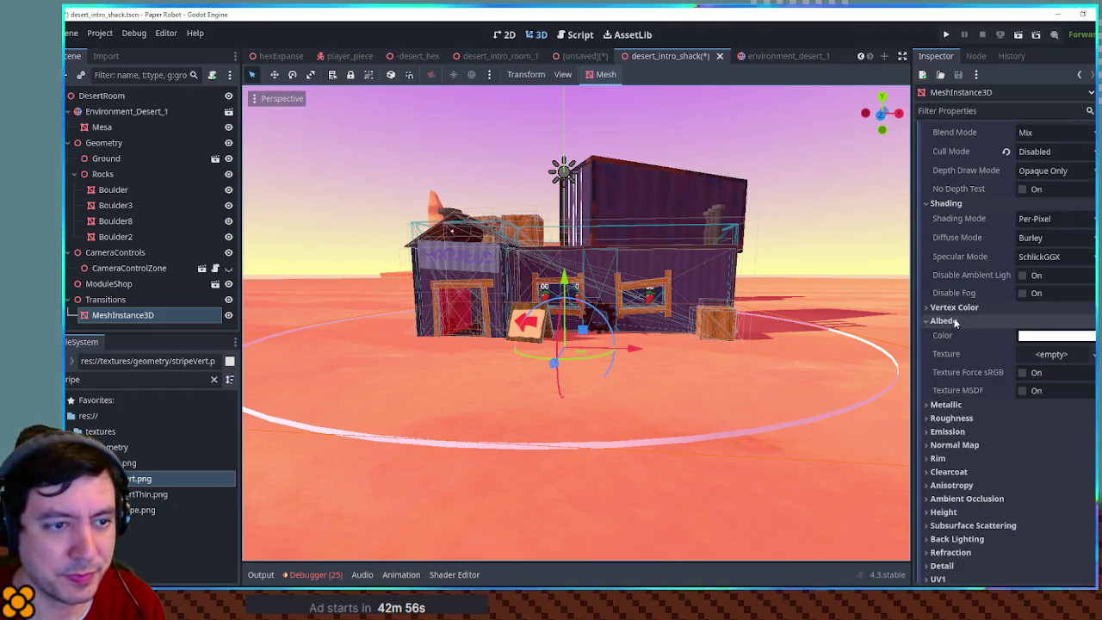
mouse_move(130, 478)
mouse_down()
mouse_move(1051, 357)
mouse_move(1039, 362)
mouse_up()
scroll(1053, 131, up, 3)
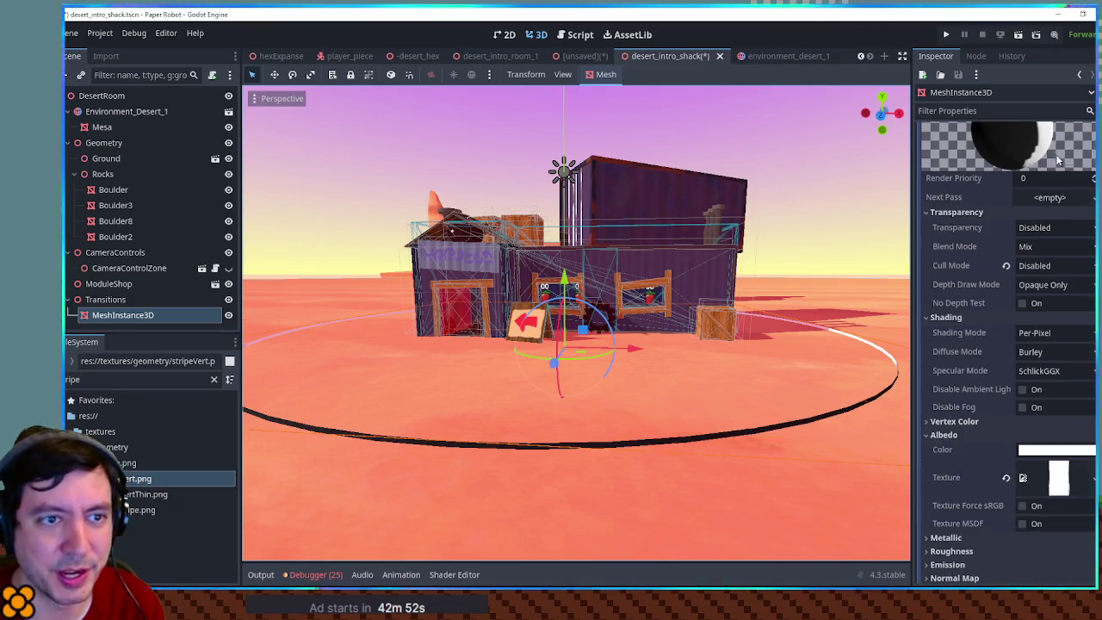
click(1049, 227)
key(Escape)
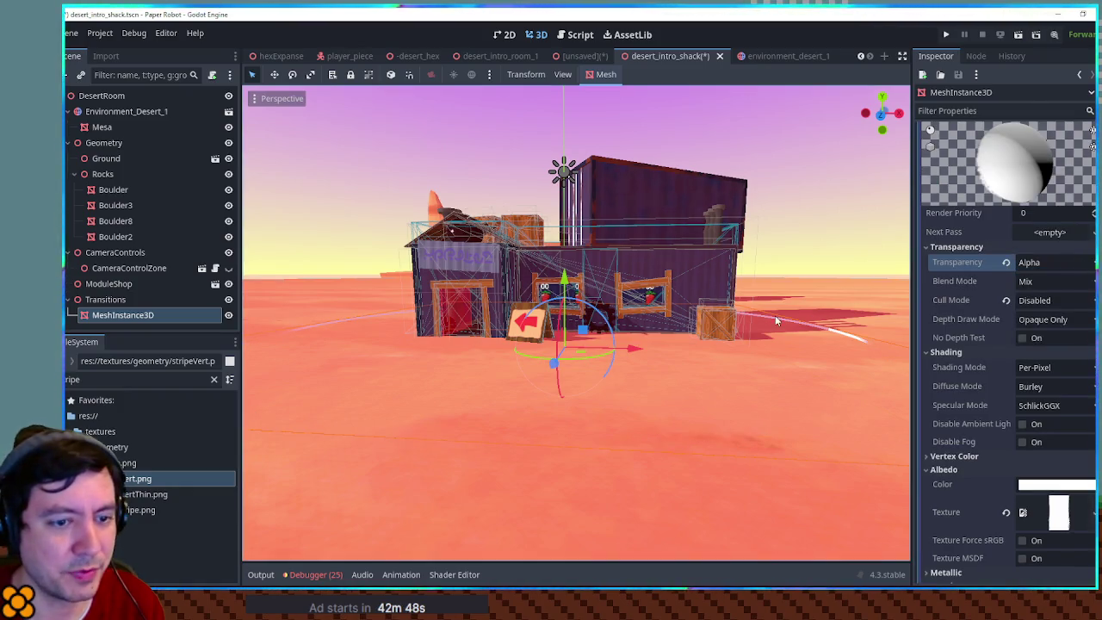
scroll(774, 321, down, 3)
scroll(1023, 470, down, 3)
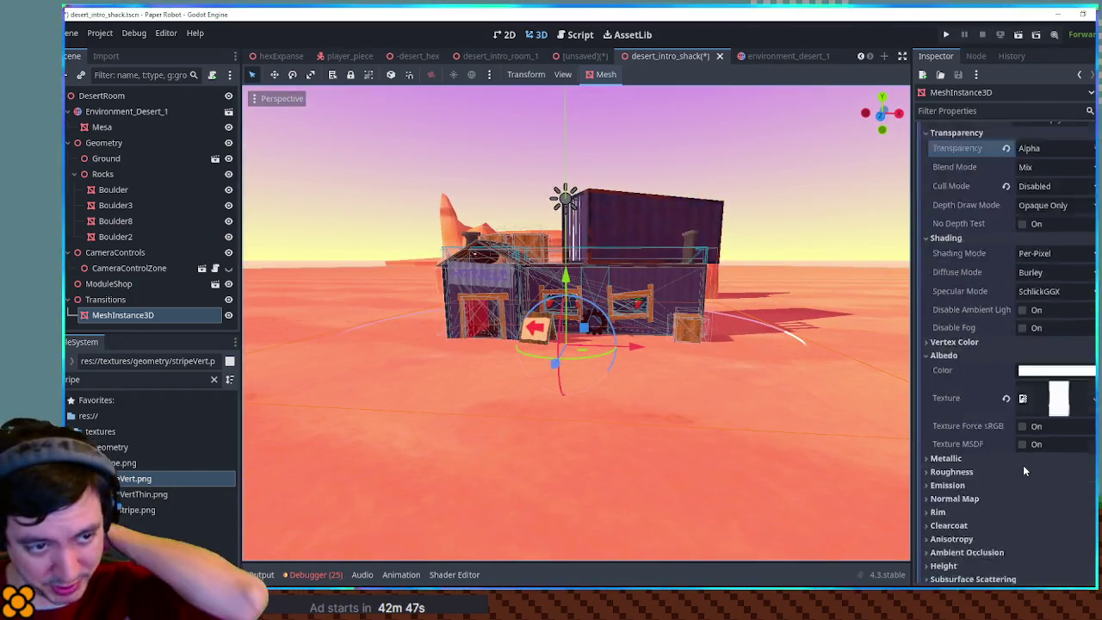
scroll(1023, 470, down, 4)
click(1019, 463)
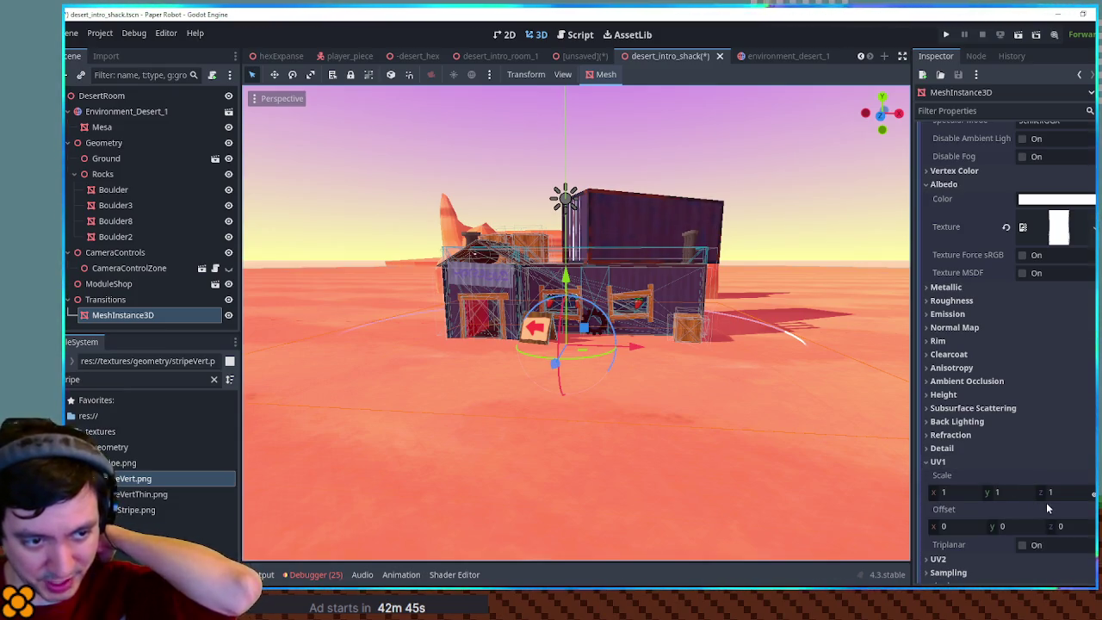
- Set UV1 Scale to 200 on x, y and z, and lower the ring slightly
drag(940, 495, 1026, 495)
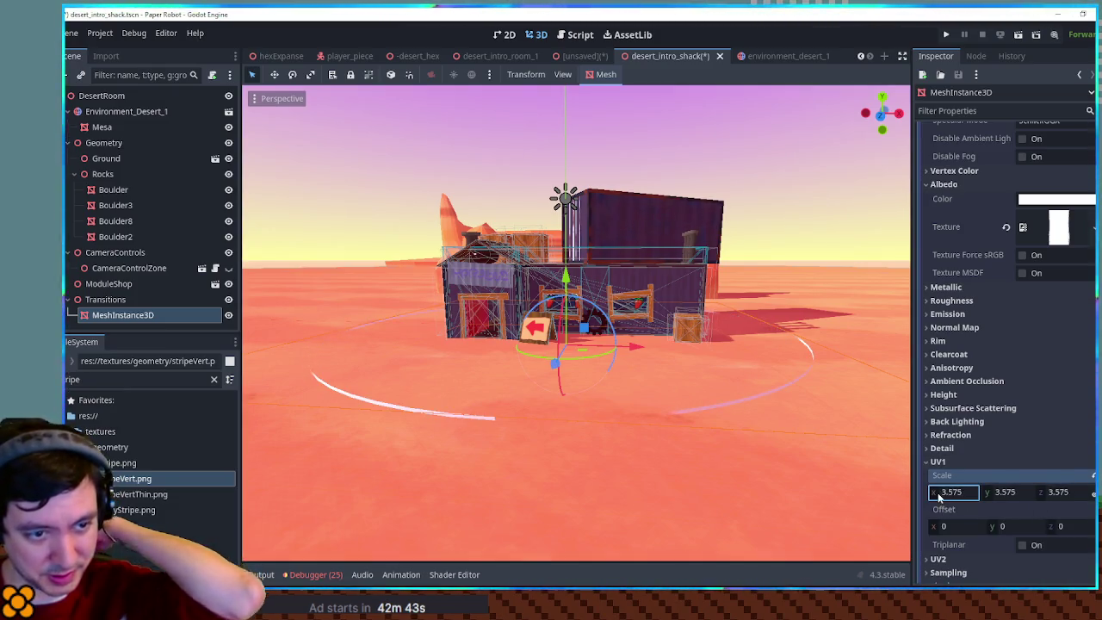
click(941, 495)
key(Return)
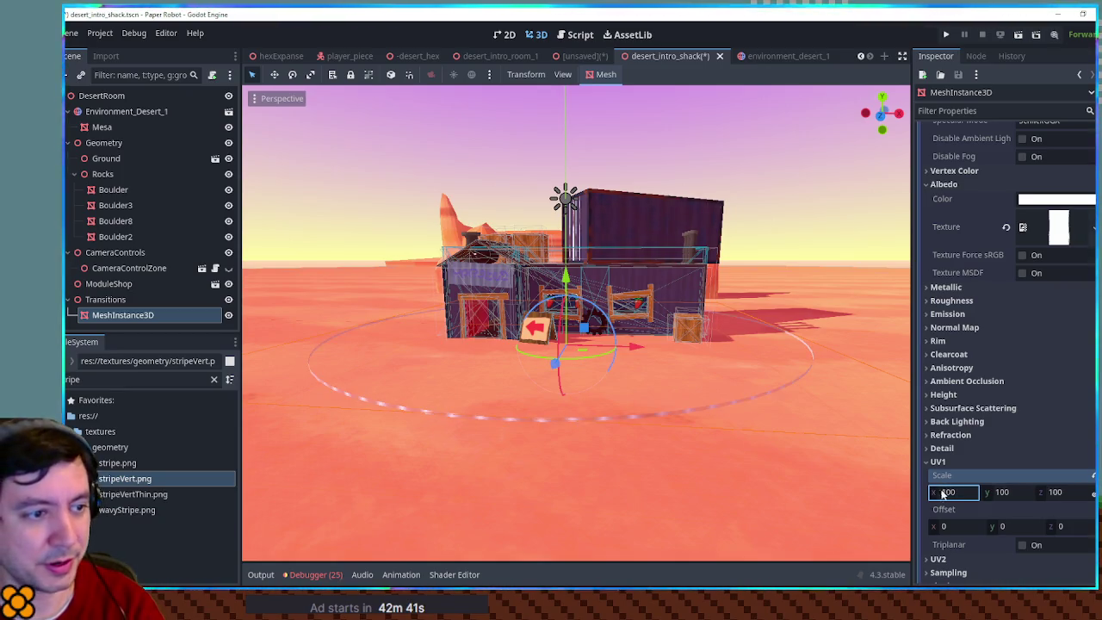
scroll(682, 424, up, 3)
scroll(687, 411, down, 2)
text(200)
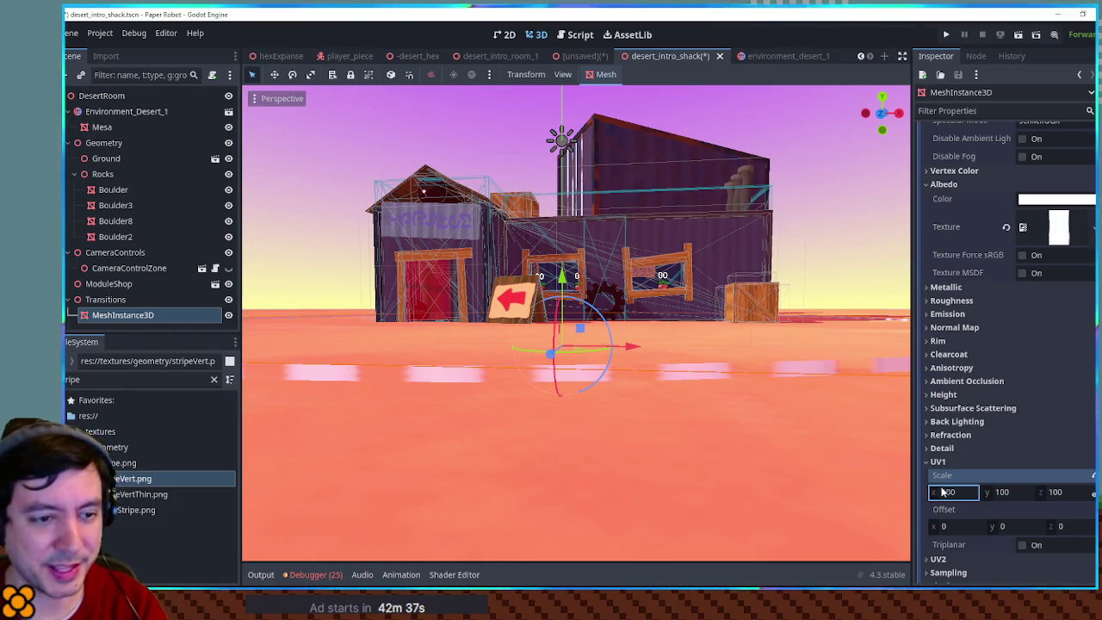
key(Return)
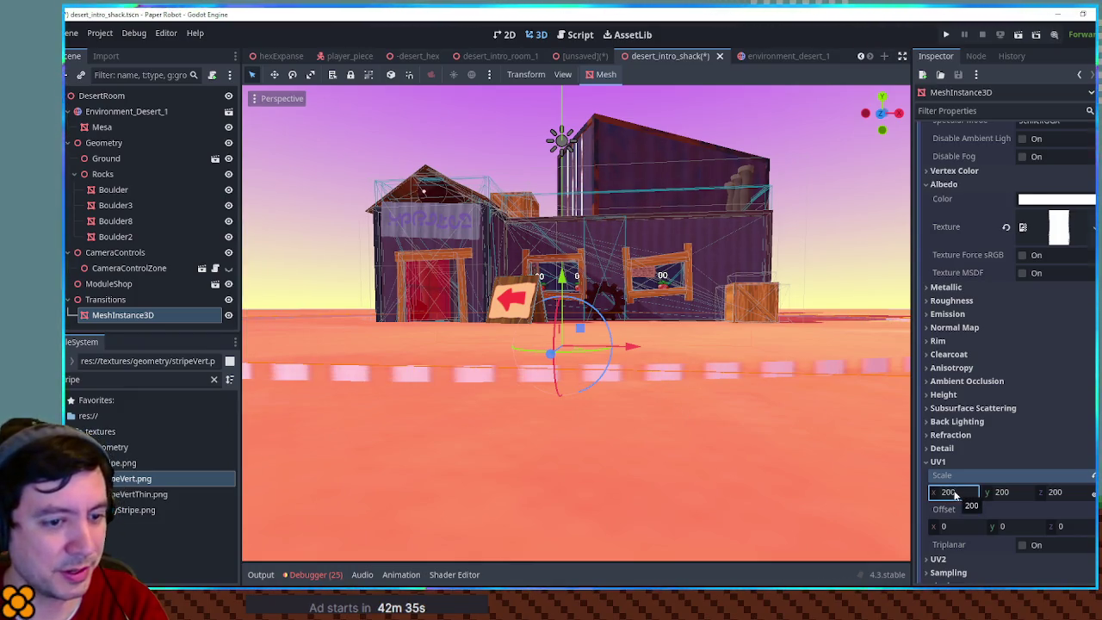
drag(560, 278, 562, 279)
scroll(731, 331, down, 5)
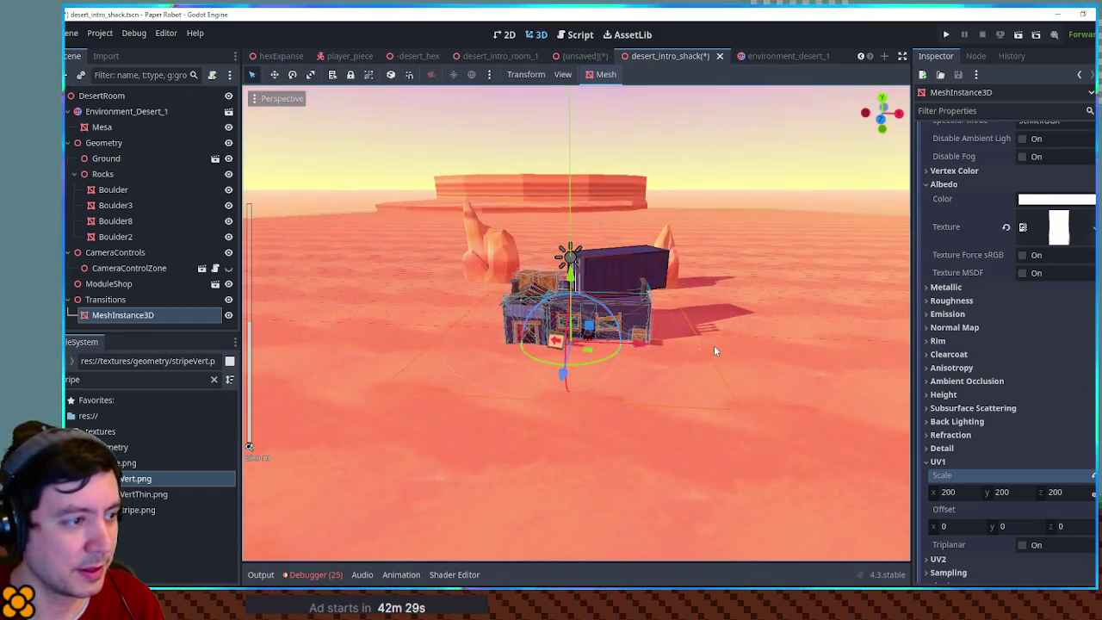
scroll(711, 361, up, 5)
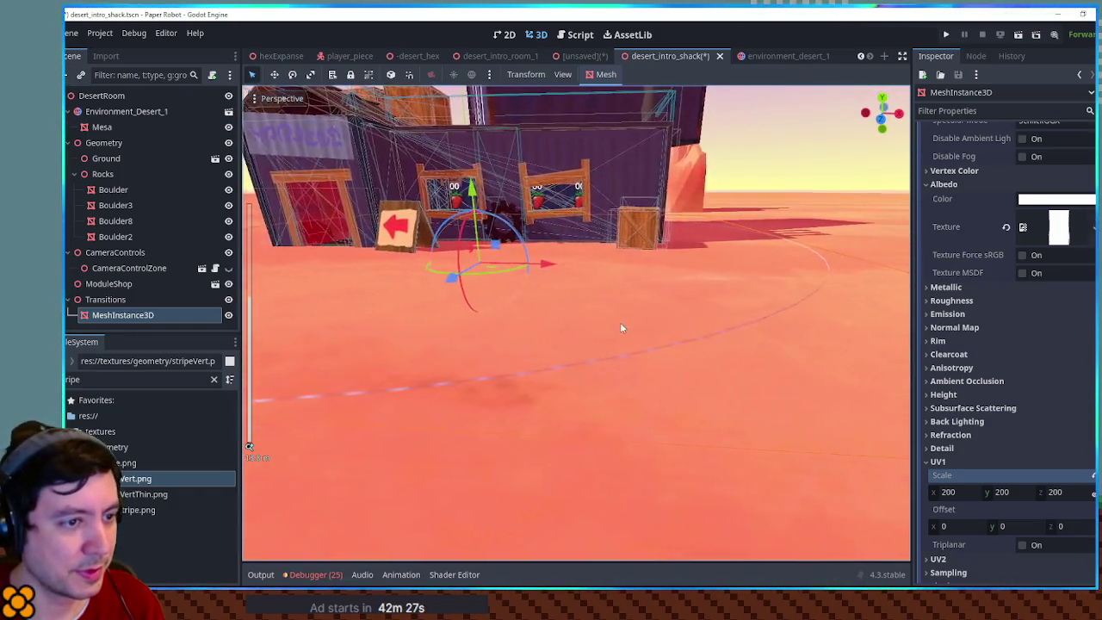
mouse_move(620, 327)
mouse_down()
mouse_move(591, 347)
mouse_move(642, 337)
mouse_move(563, 380)
mouse_move(723, 348)
mouse_move(676, 363)
mouse_move(742, 335)
mouse_up()
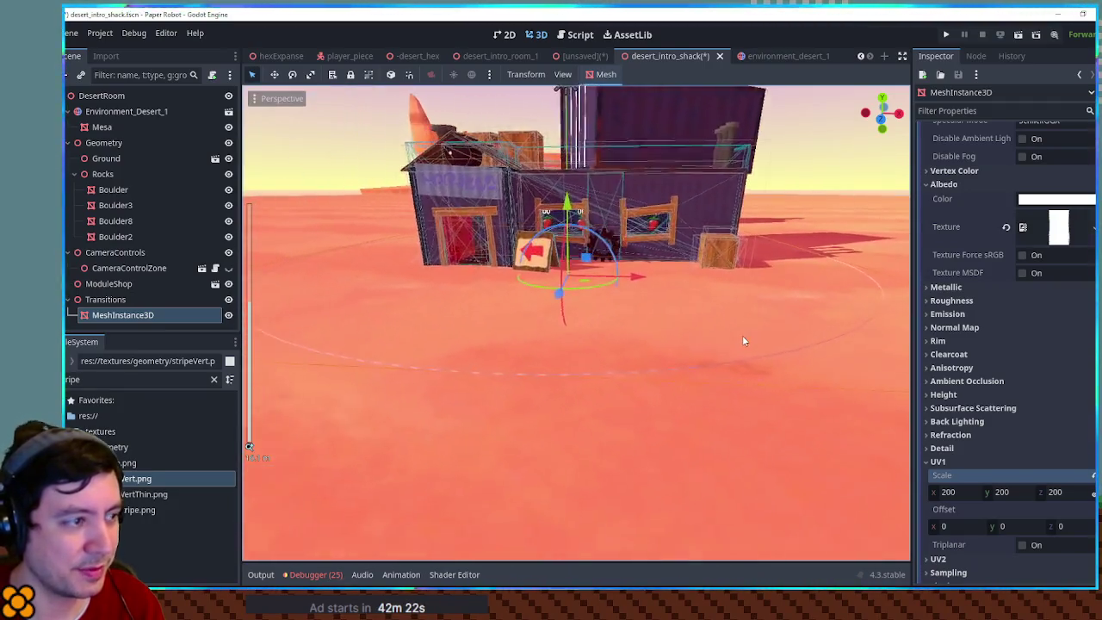
- Tint the ring's albedo with the sampled sand colour and set Shading Mode to Unshaded
click(1067, 200)
click(960, 368)
click(817, 312)
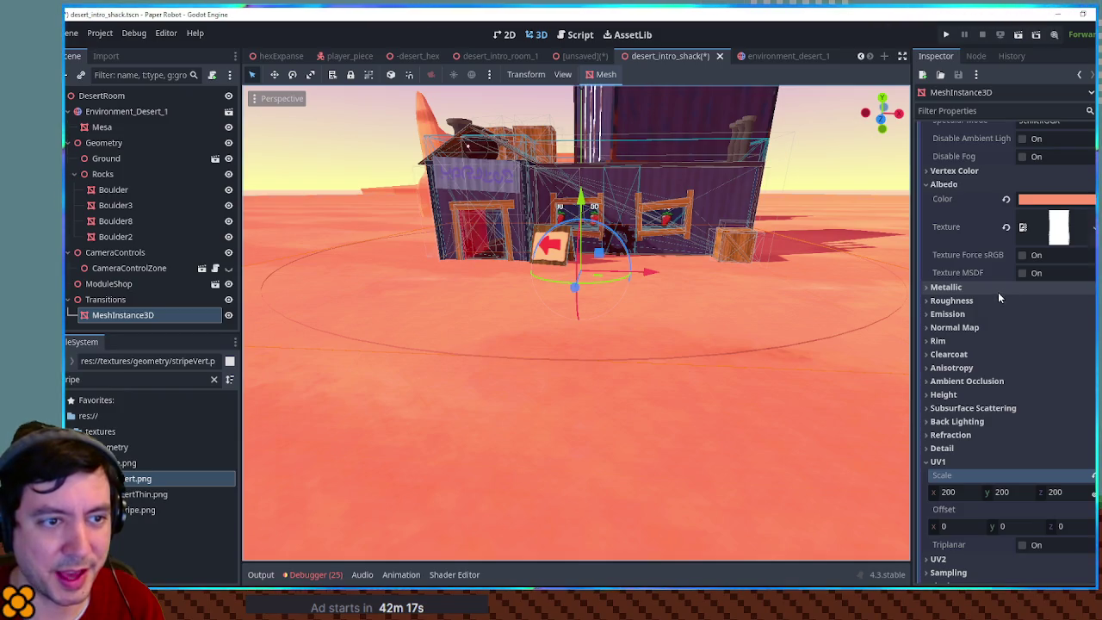
scroll(998, 292, up, 5)
scroll(1048, 186, up, 2)
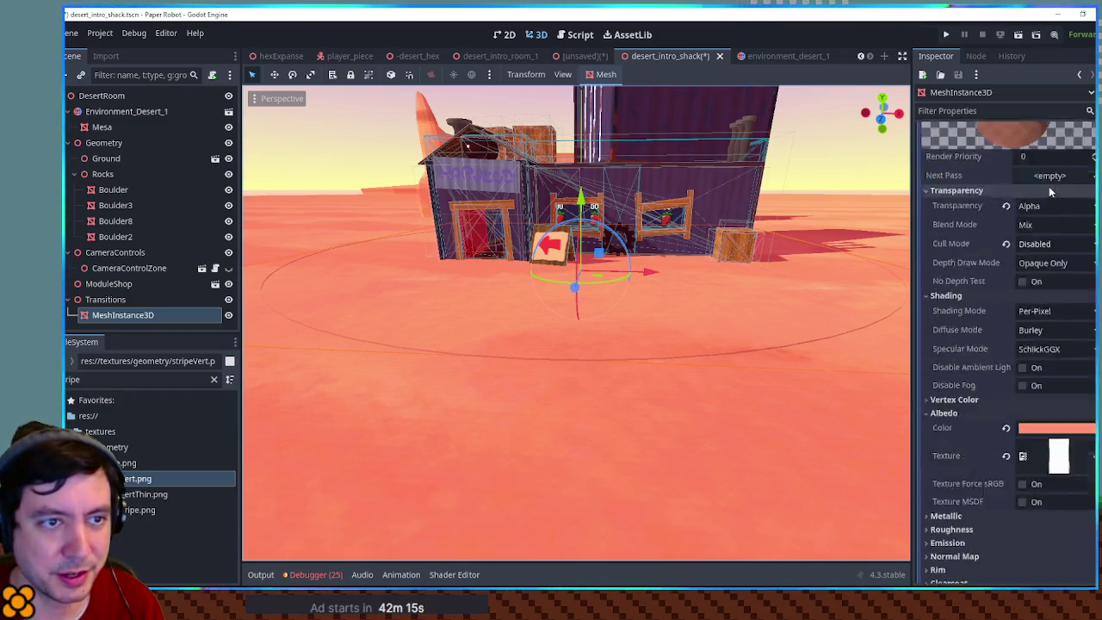
click(1045, 312)
click(1042, 329)
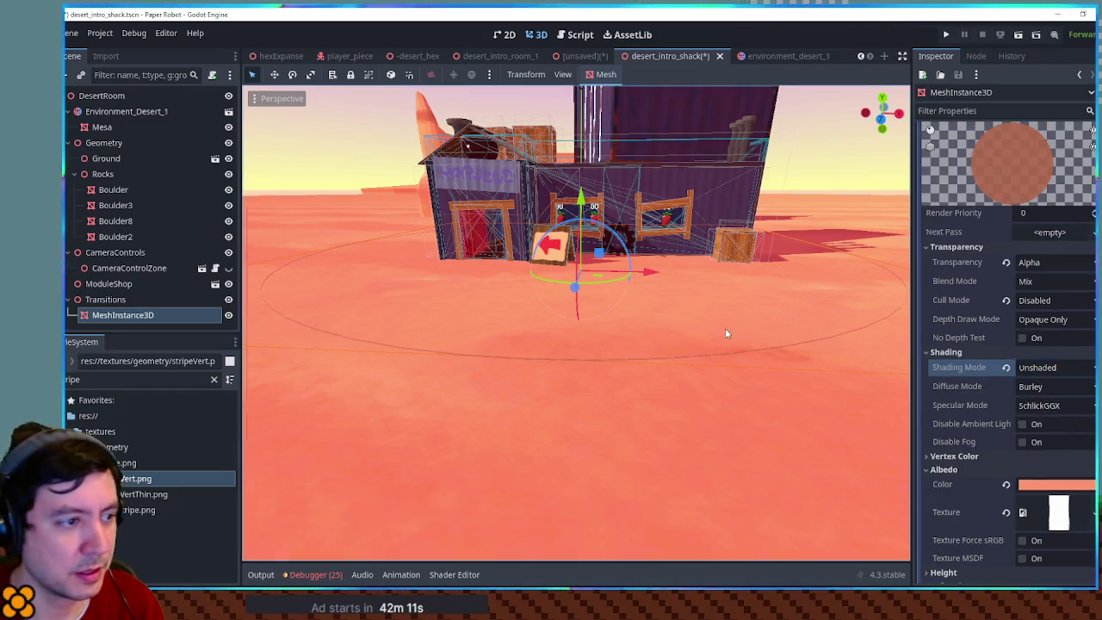
- Save the scene and run the game with F5
key(ctrl+s)
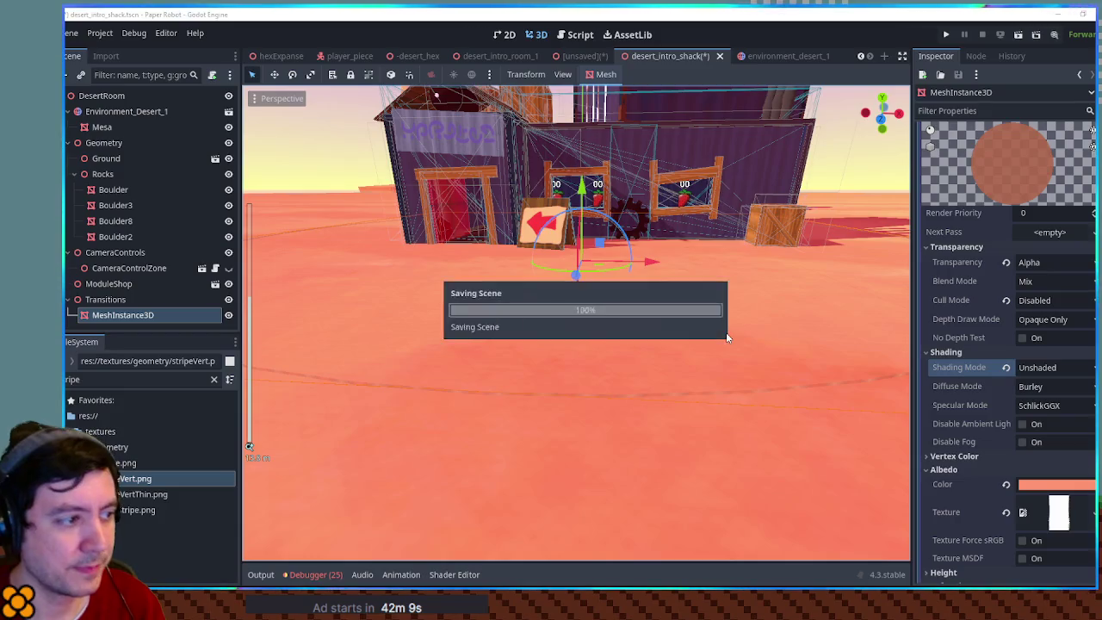
key(ctrl+s)
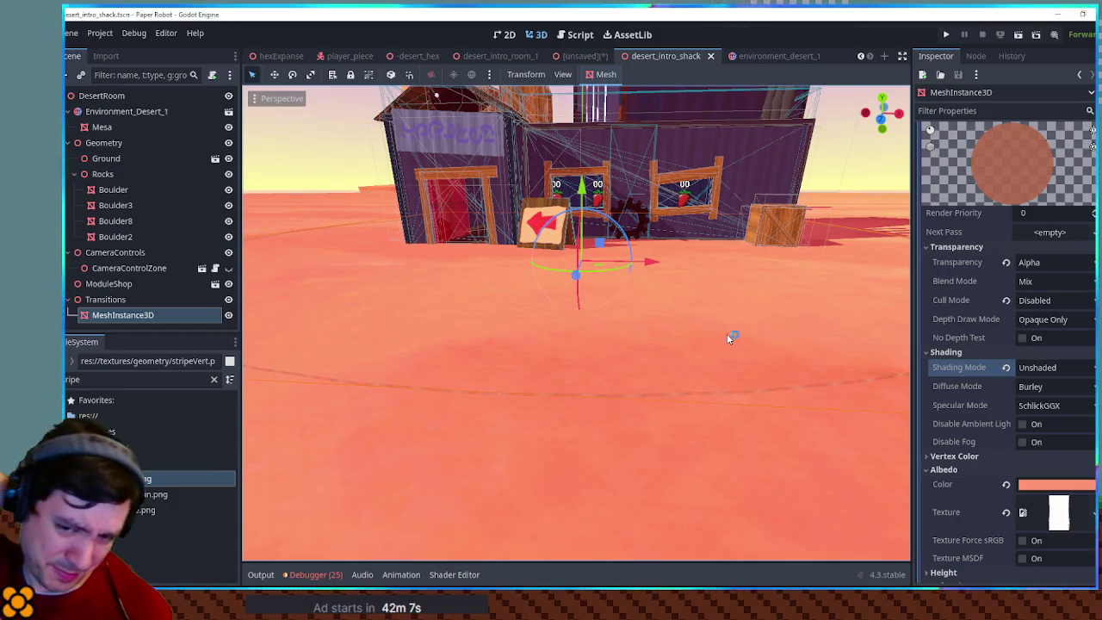
key(F5)
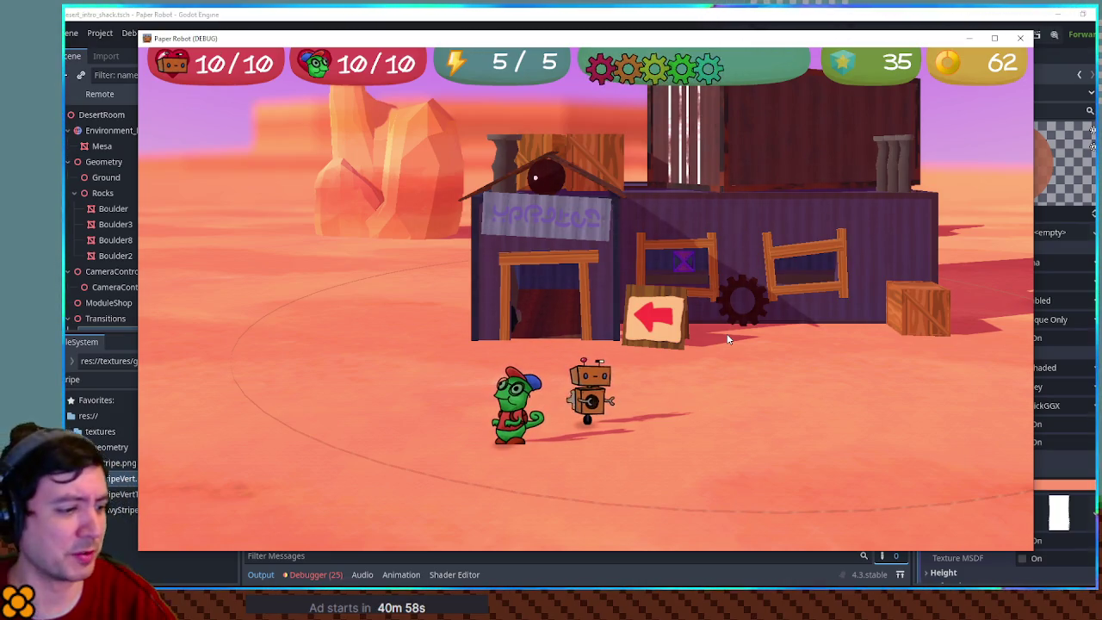
- Walk the player and robot around inside the striped ring, then switch back to the editor
key(a)
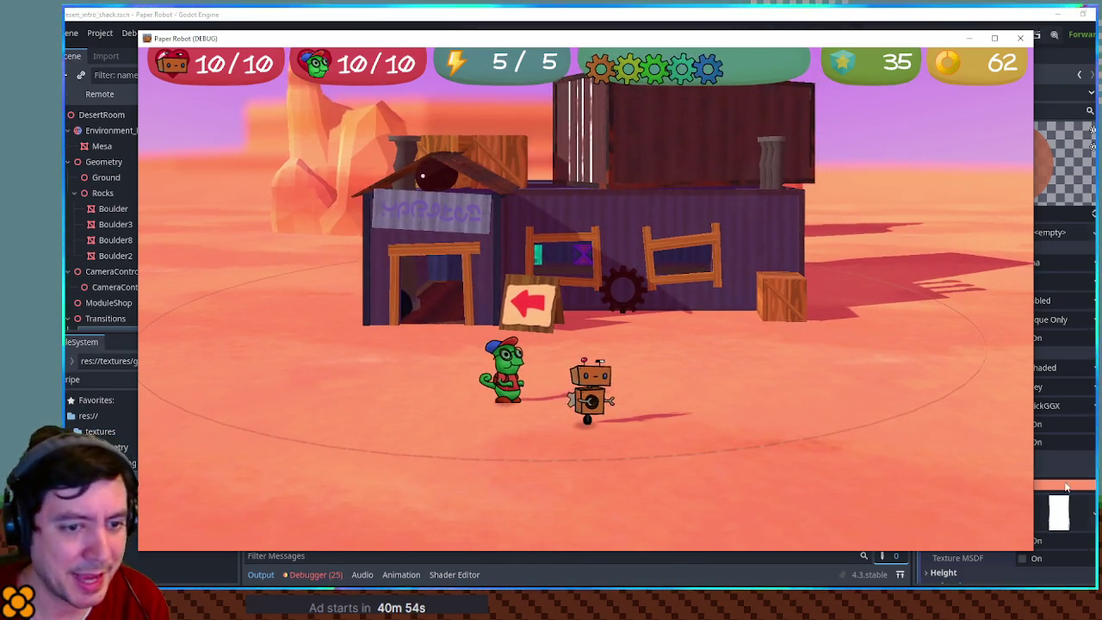
click(1059, 486)
key(alt+Tab)
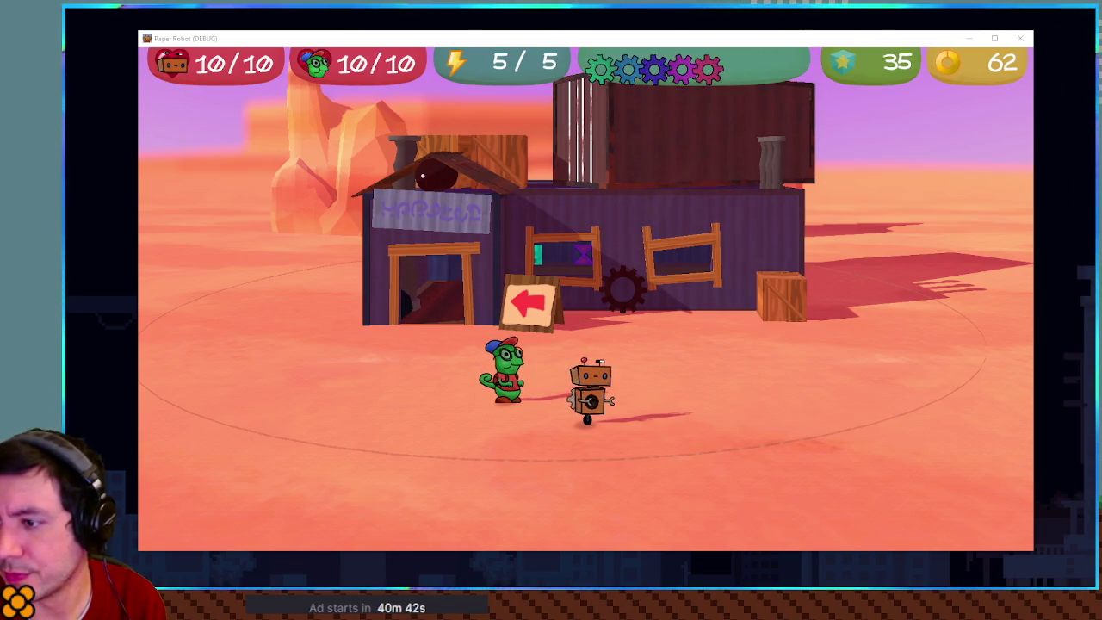
key(Left)
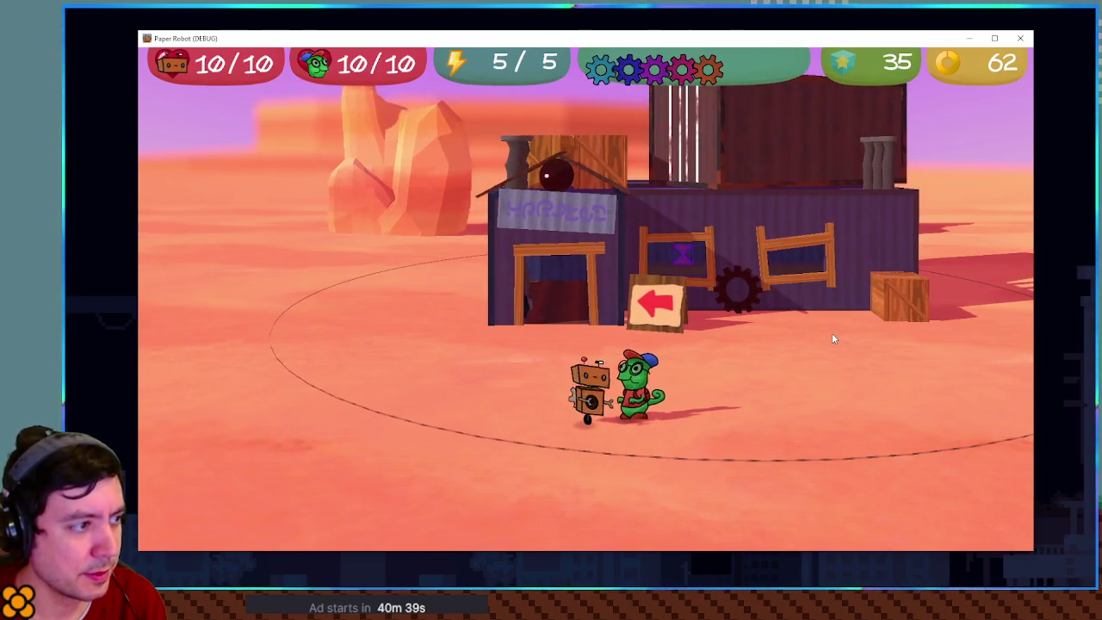
key(Right)
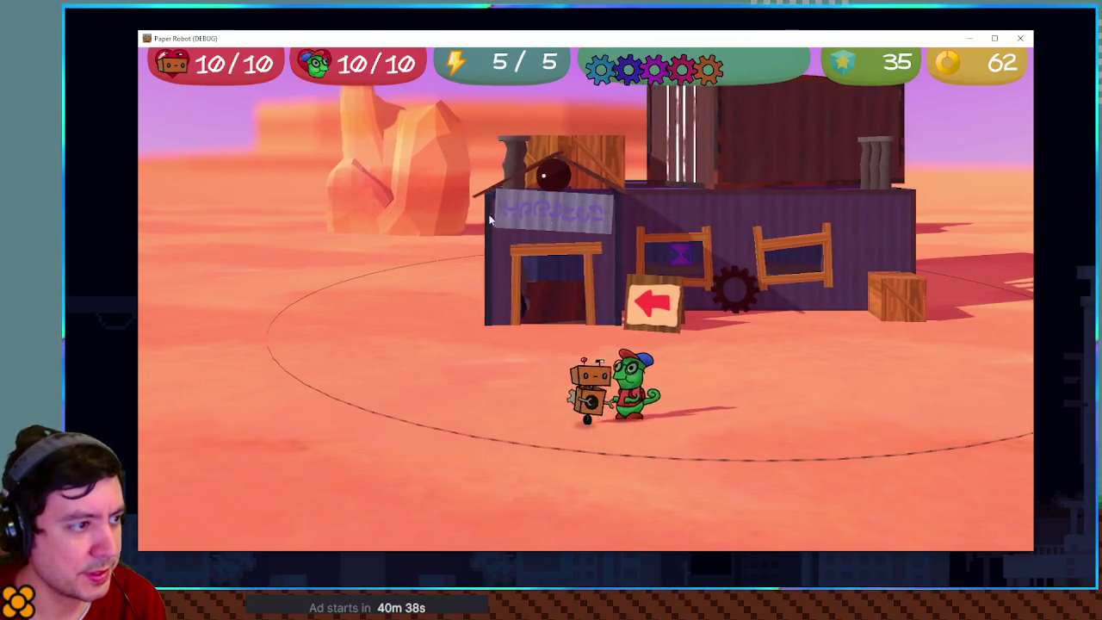
key(Left)
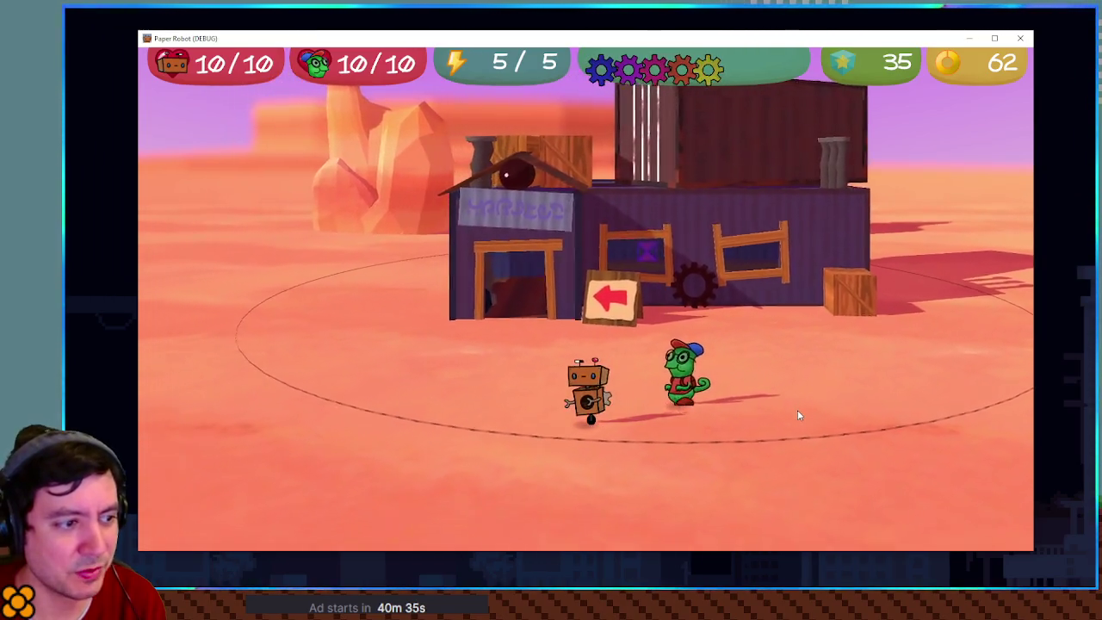
key(Up)
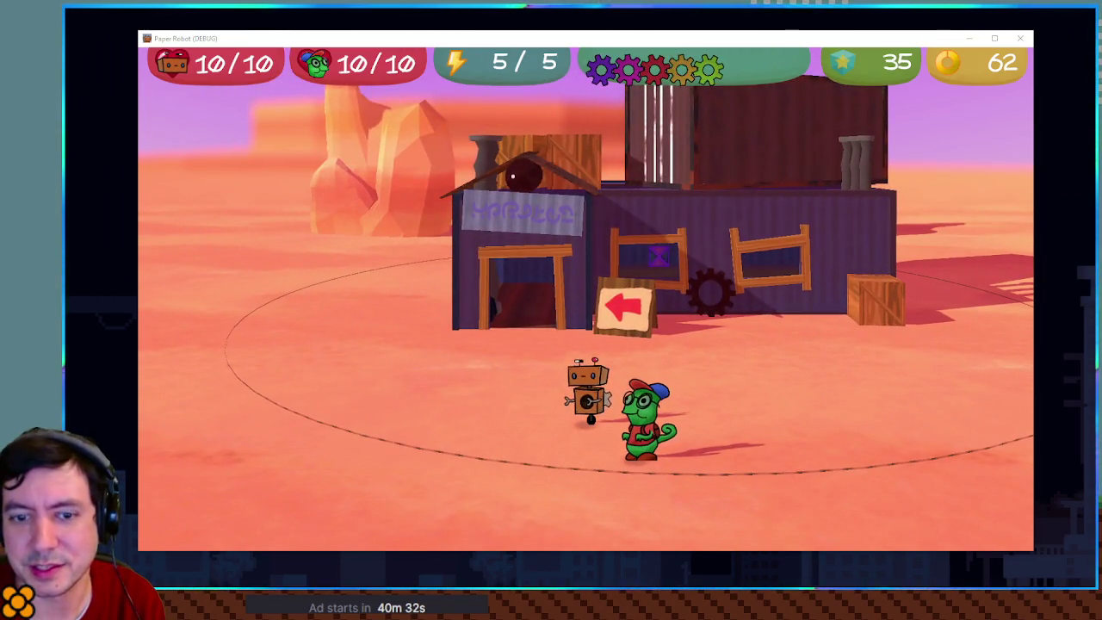
key(alt+Tab)
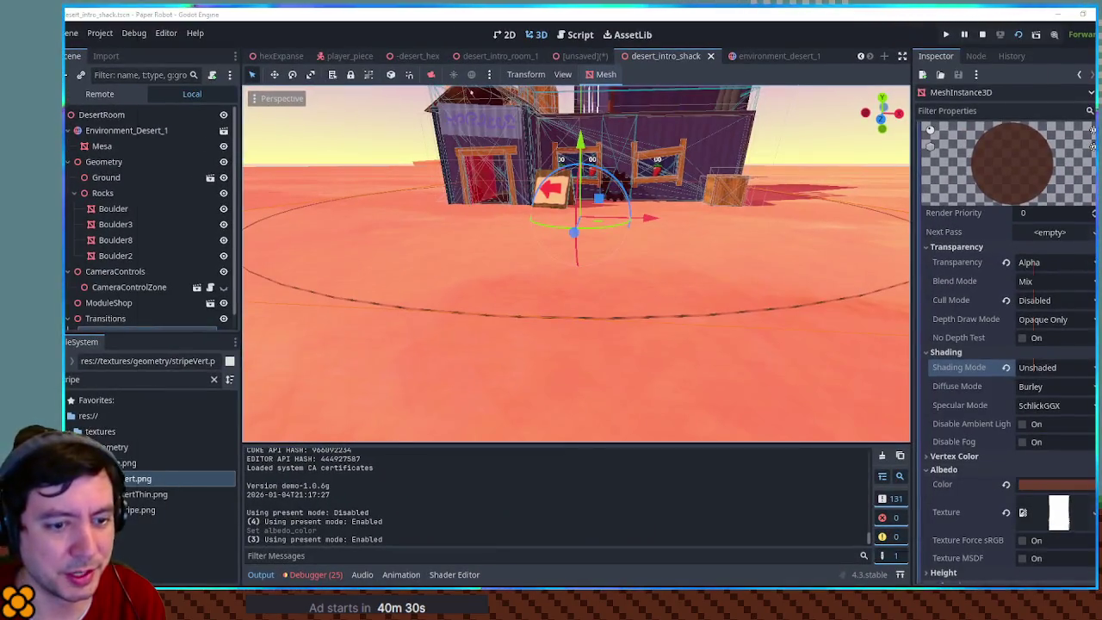
key(alt+Tab)
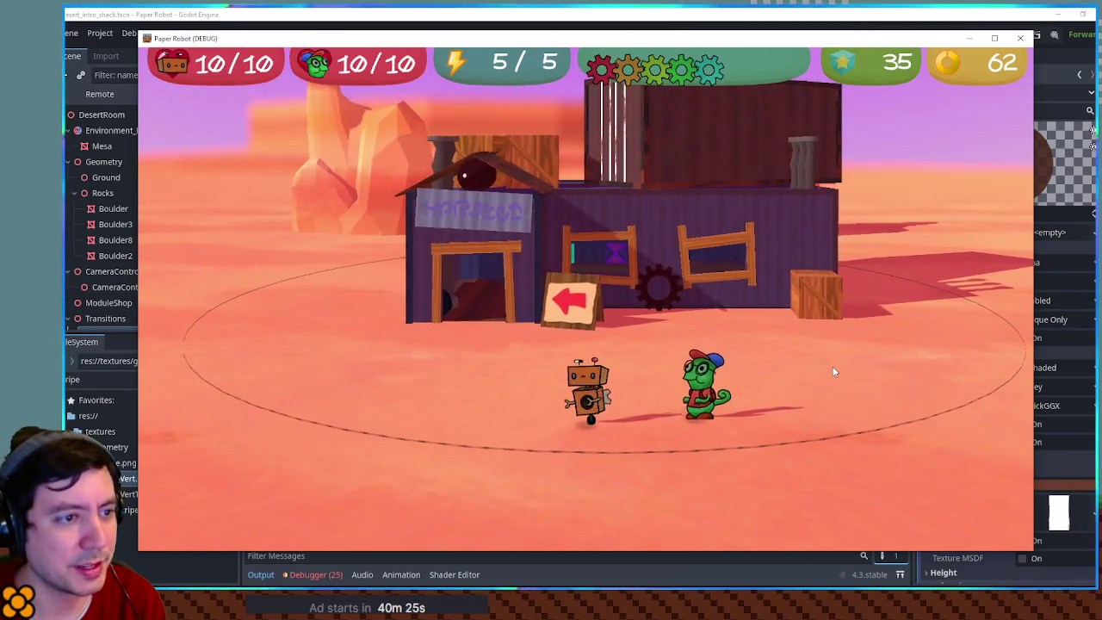
key(alt+Tab)
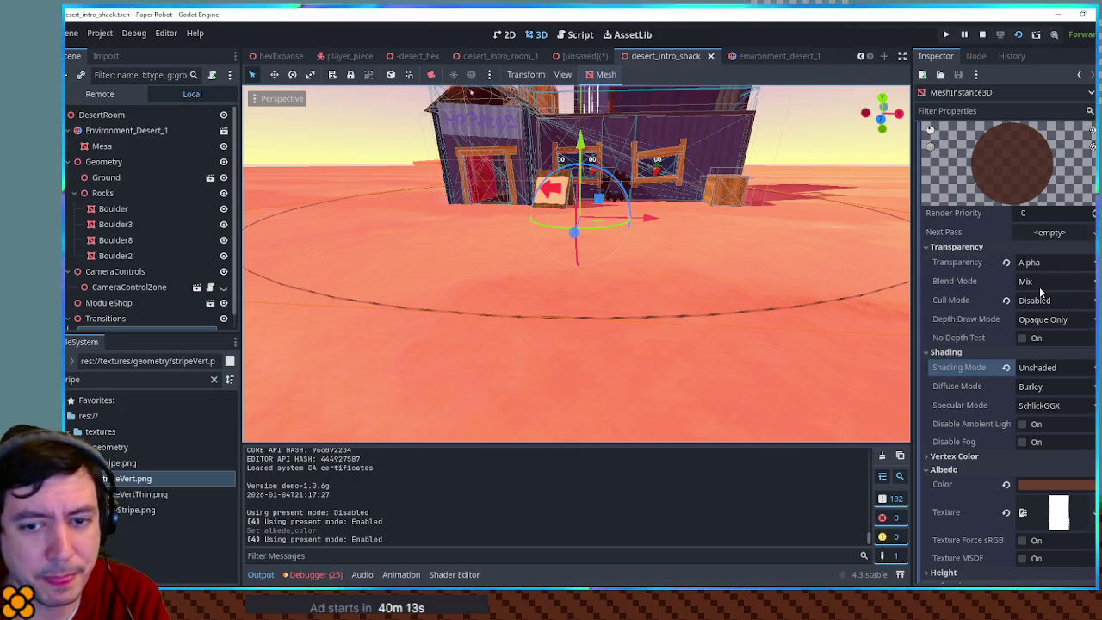
scroll(1039, 290, up, 5)
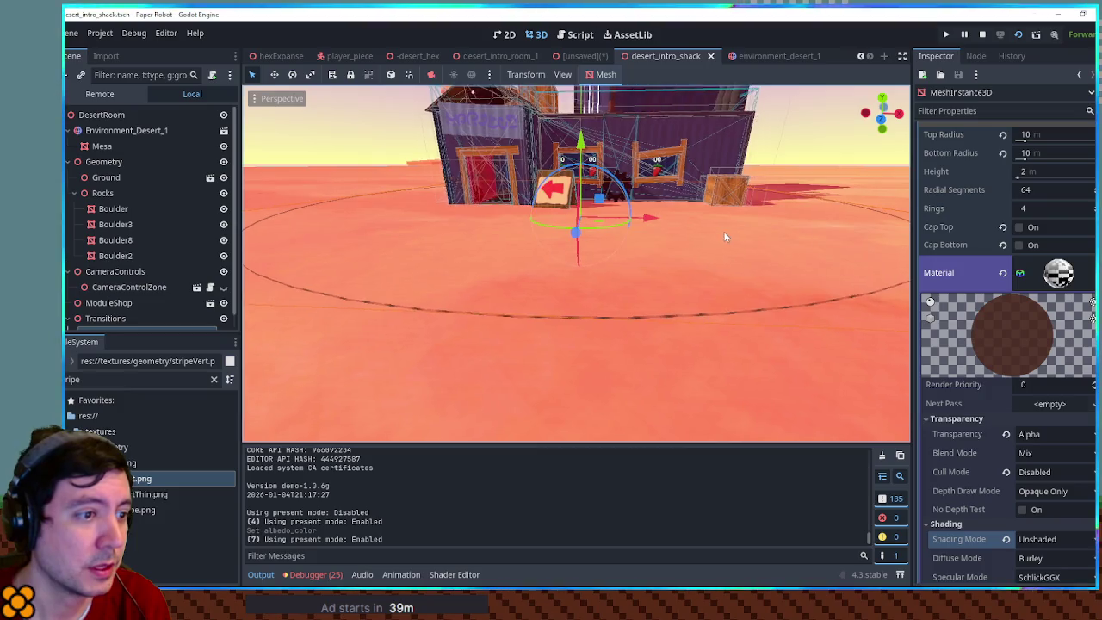
- Try UV1 scale values of 20, 30 and 10 on the ring material
scroll(1014, 287, down, 5)
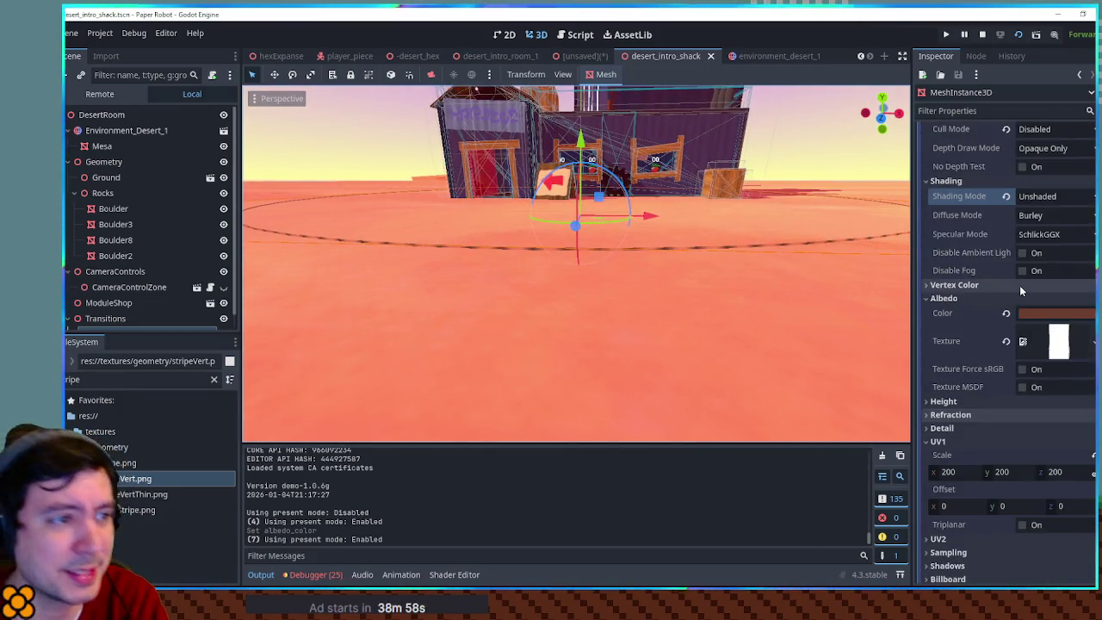
scroll(1019, 291, down, 3)
click(973, 300)
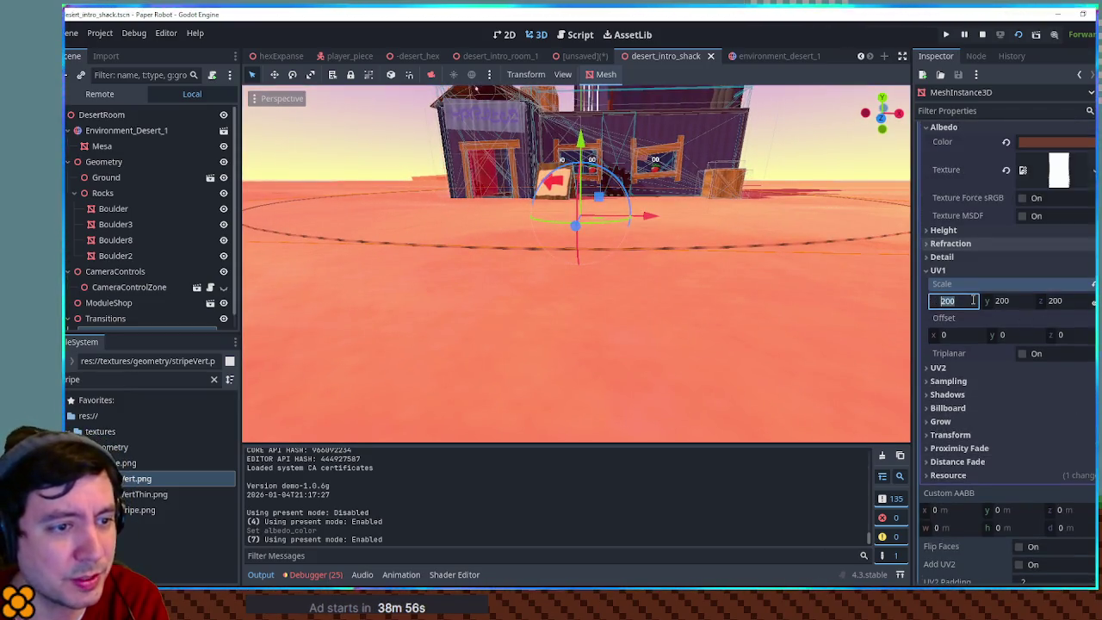
text(20)
key(Return)
mouse_move(866, 278)
mouse_down()
mouse_move(249, 281)
mouse_move(875, 281)
mouse_move(758, 288)
mouse_move(861, 292)
mouse_up()
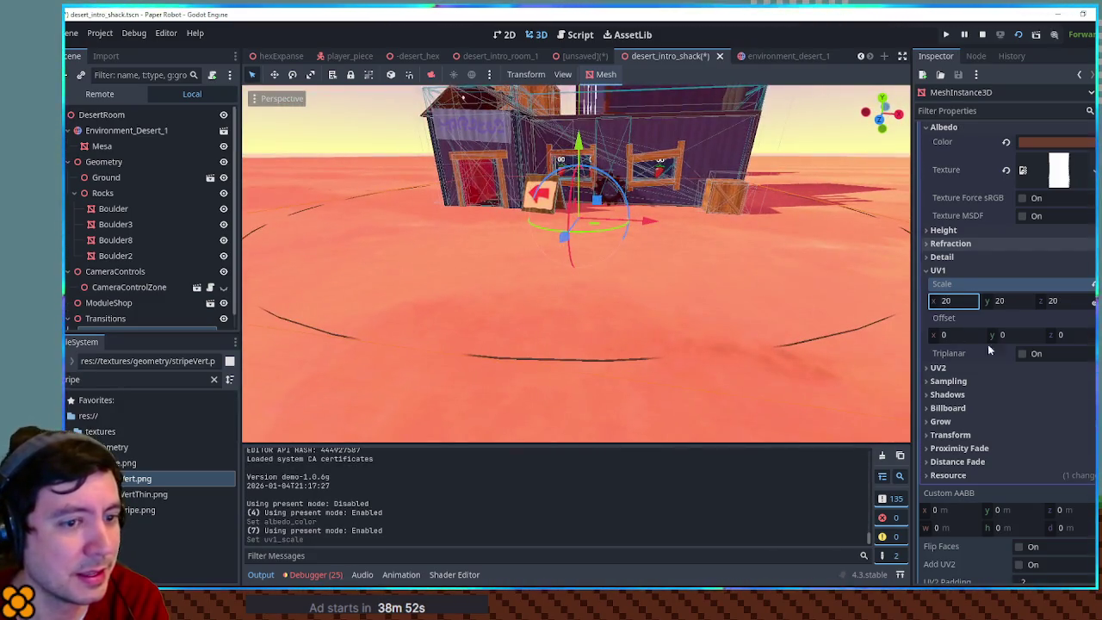
text(30)
key(Return)
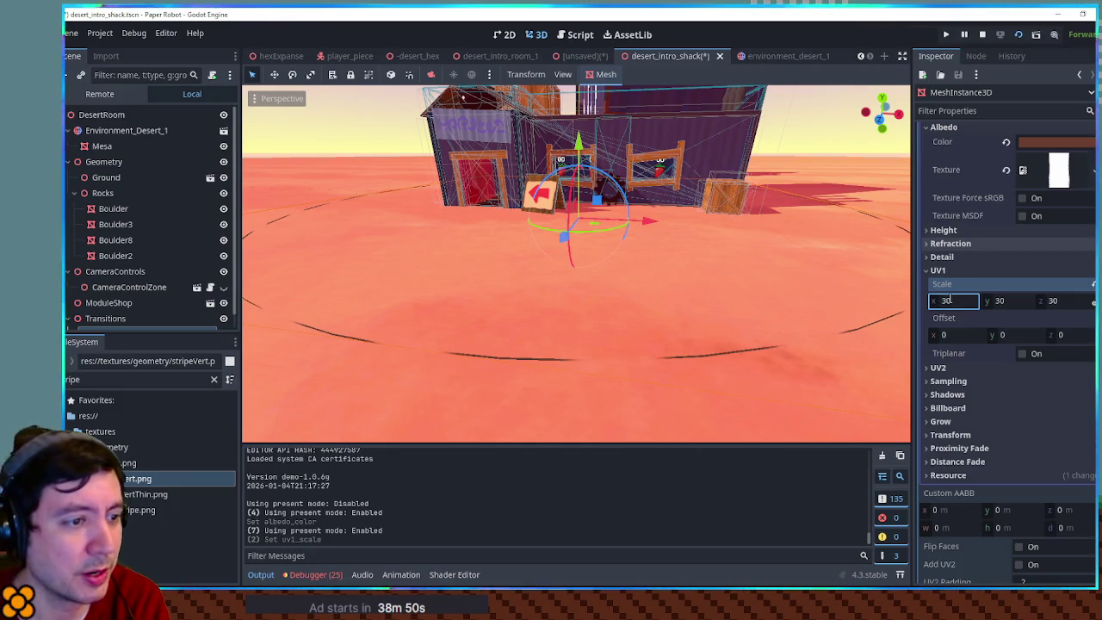
text(10)
key(Return)
- Settle on a UV1 scale of 25 for the stripes
scroll(649, 300, down, 4)
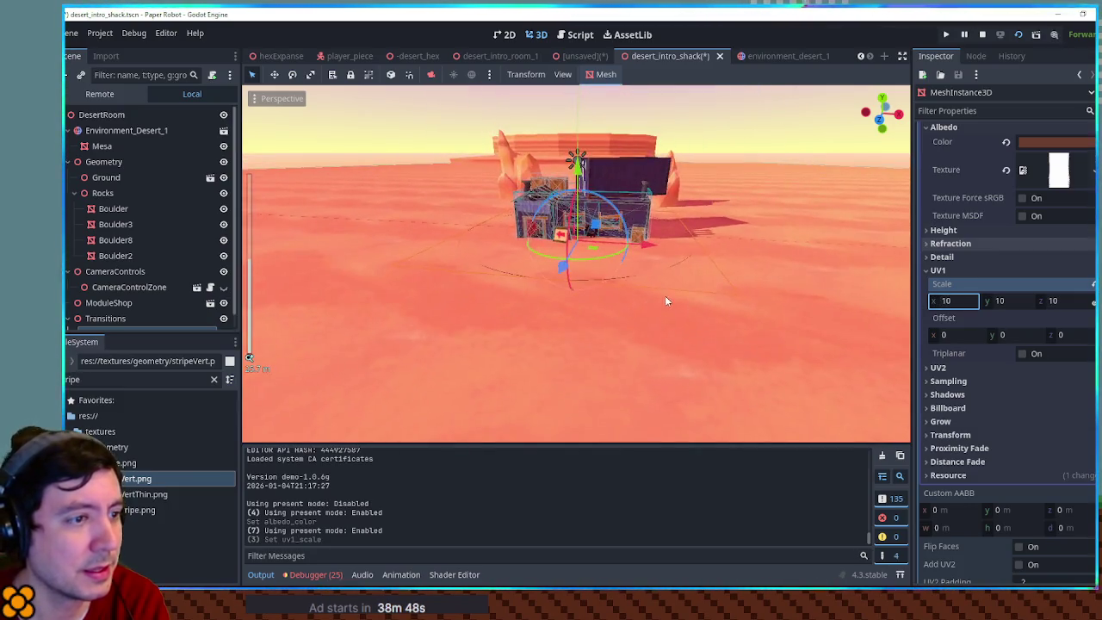
drag(664, 295, 675, 305)
scroll(678, 303, up, 5)
scroll(679, 297, down, 4)
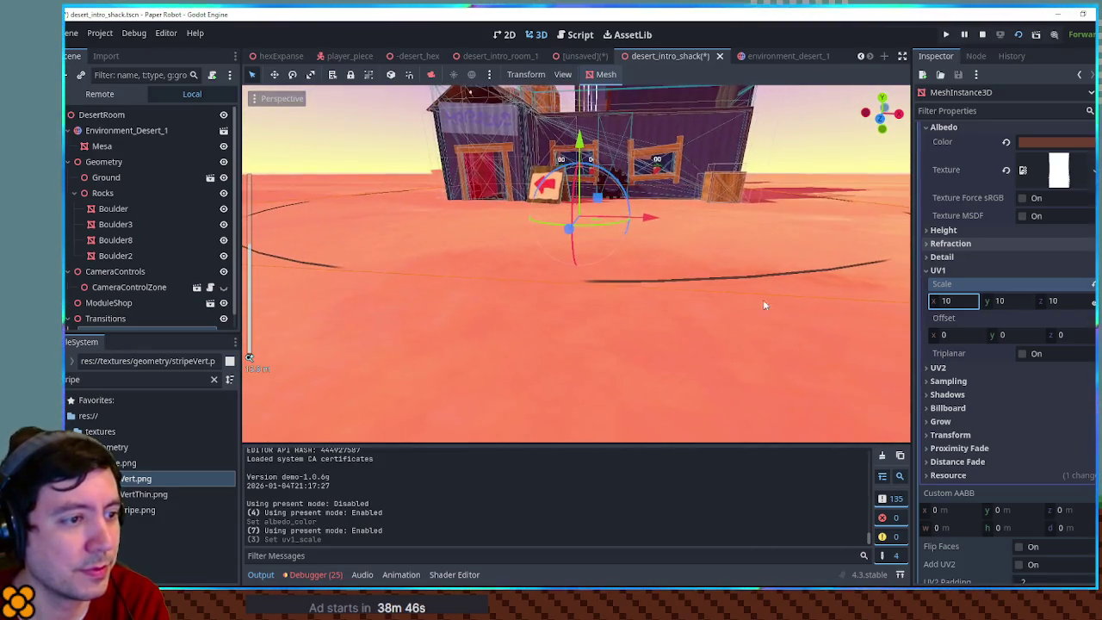
double_click(970, 299)
text(25)
key(Return)
scroll(767, 290, down, 2)
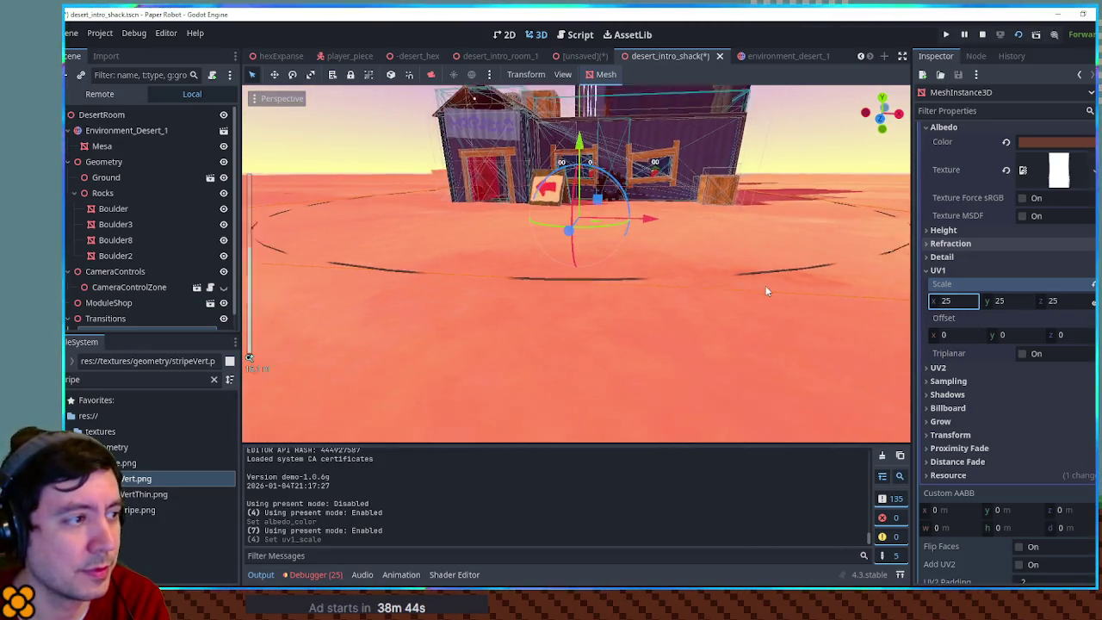
scroll(769, 297, up, 3)
scroll(1040, 241, up, 10)
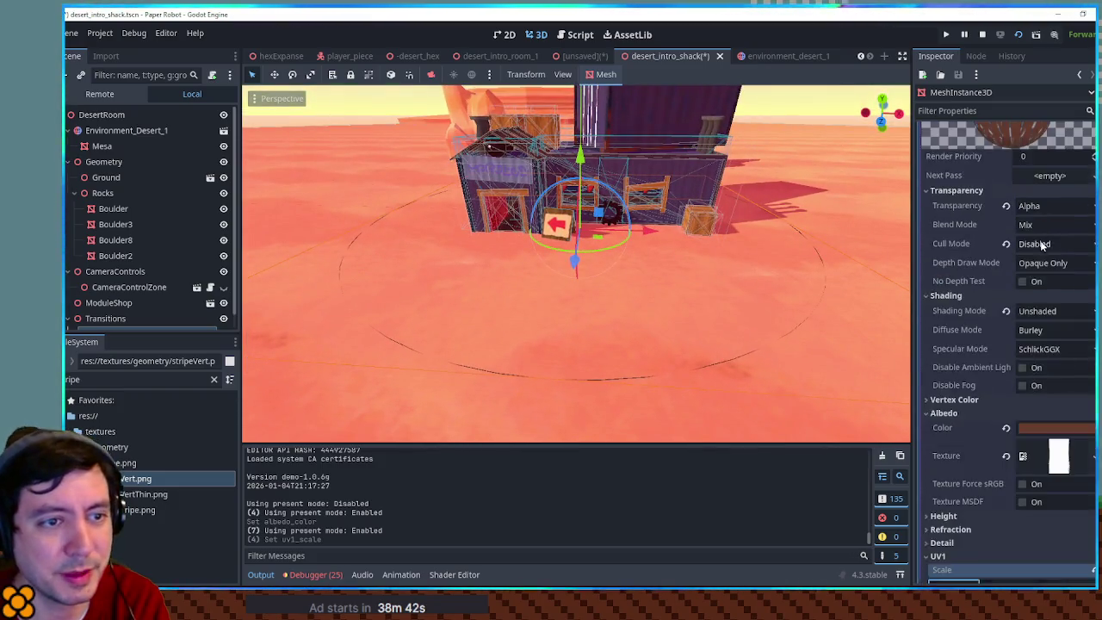
scroll(1049, 262, up, 3)
- Set the cylinder's top and bottom radius to 12, then save and run with F6
click(1045, 268)
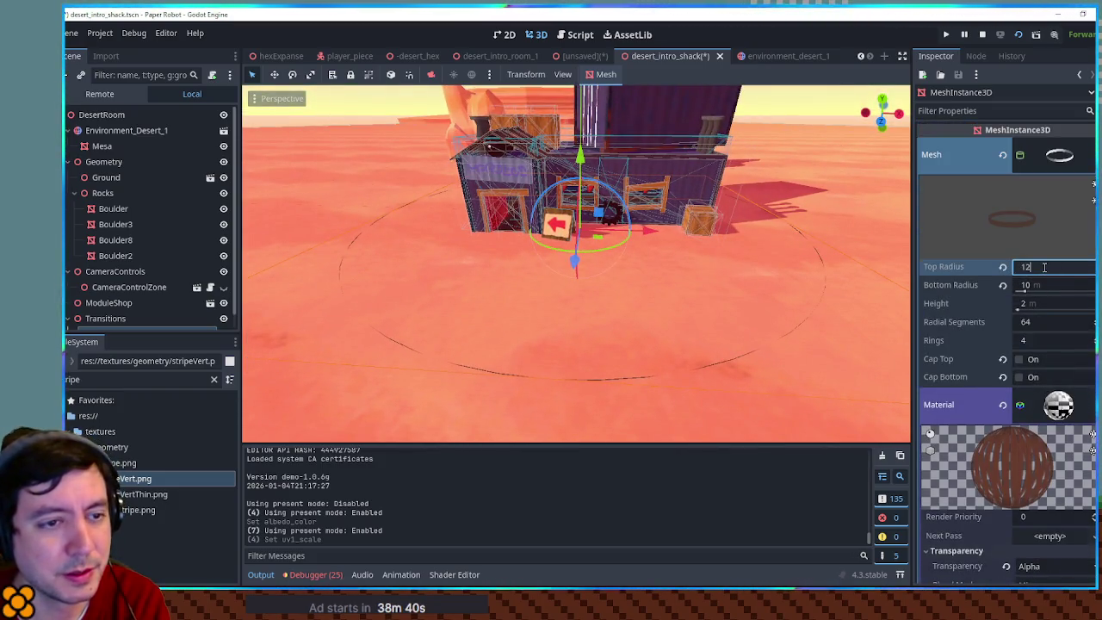
click(1043, 285)
text(12)
key(Return)
scroll(792, 249, down, 3)
mouse_move(783, 253)
mouse_down()
mouse_move(785, 237)
mouse_move(745, 213)
mouse_move(732, 224)
mouse_up()
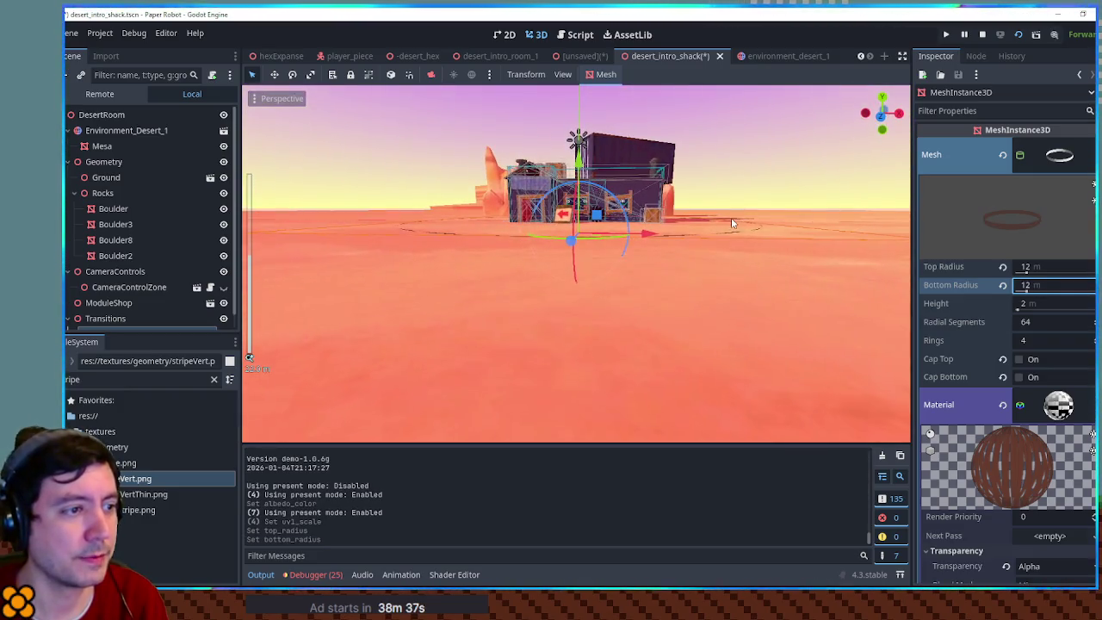
key(ctrl+s)
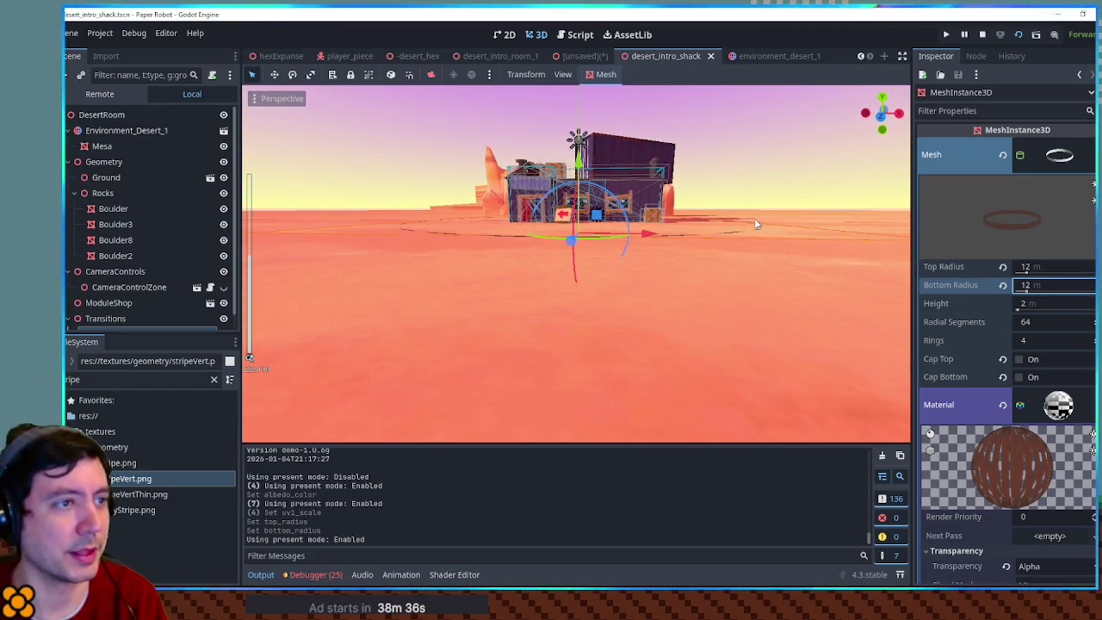
key(F6)
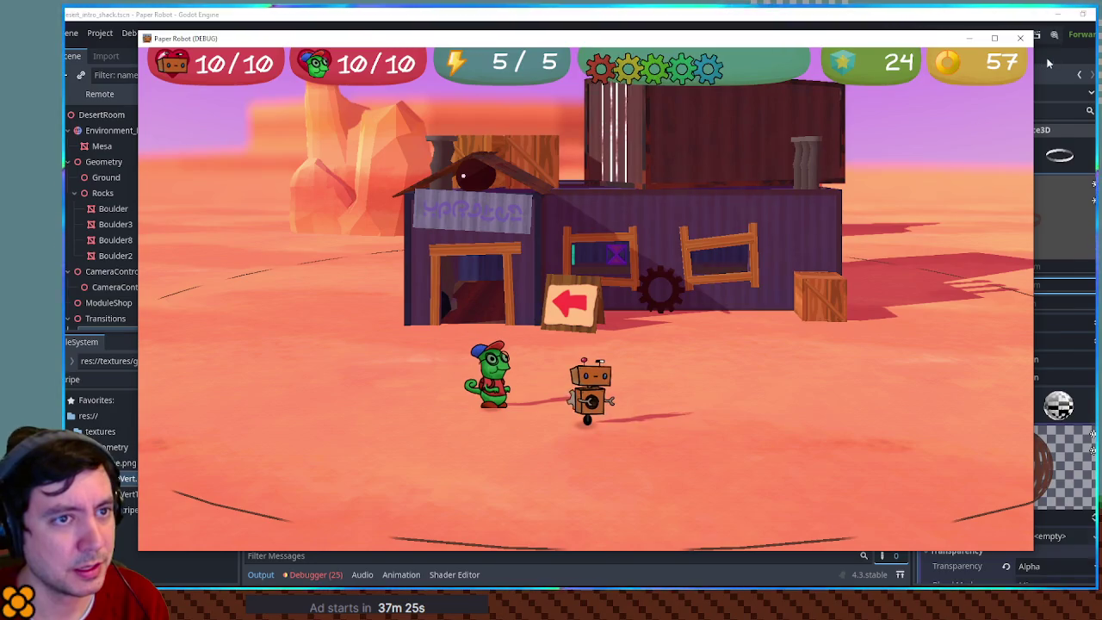
- Close the Paper Robot game window after checking the 12 m ring
click(1023, 39)
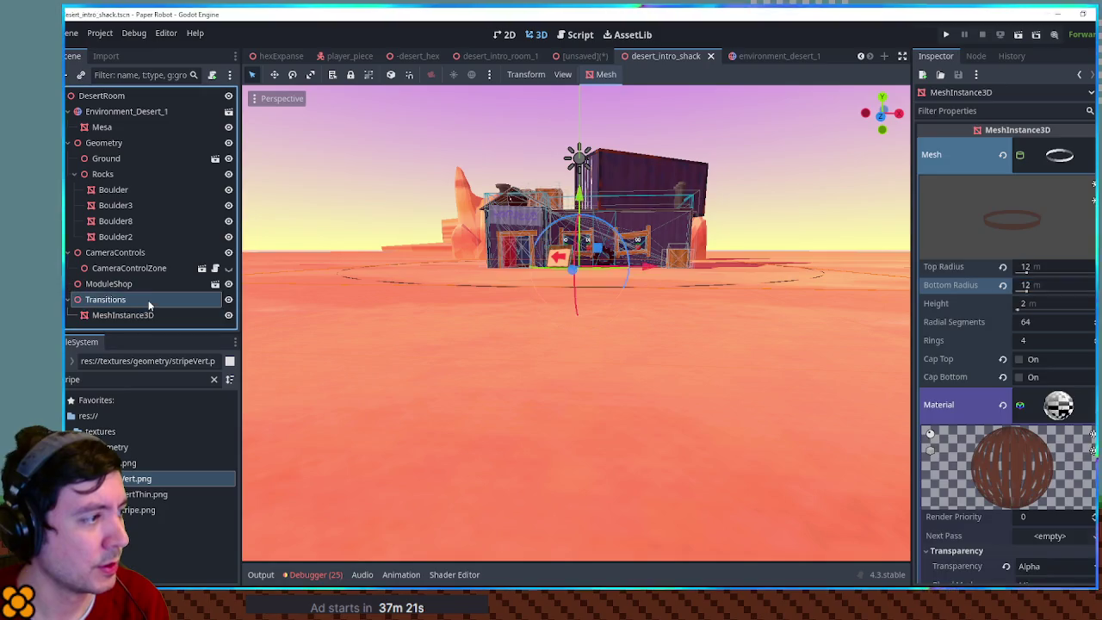
- Add a CollisionShape3D under Transitions, then delete it without choosing a shape
click(148, 300)
key(ctrl+a)
text(coll)
key(Return)
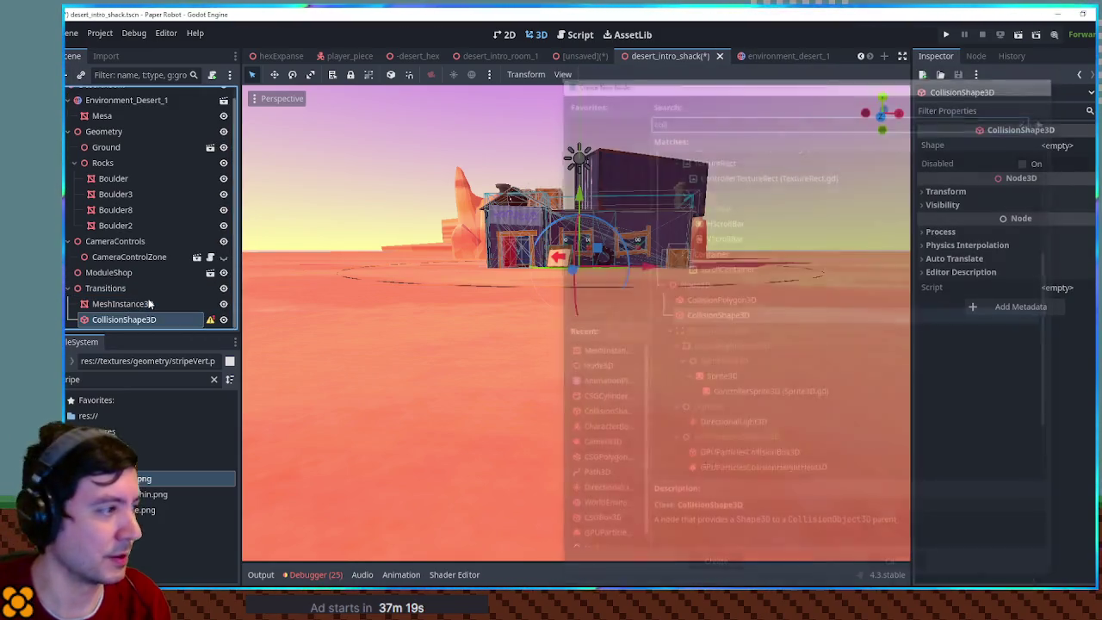
click(1066, 145)
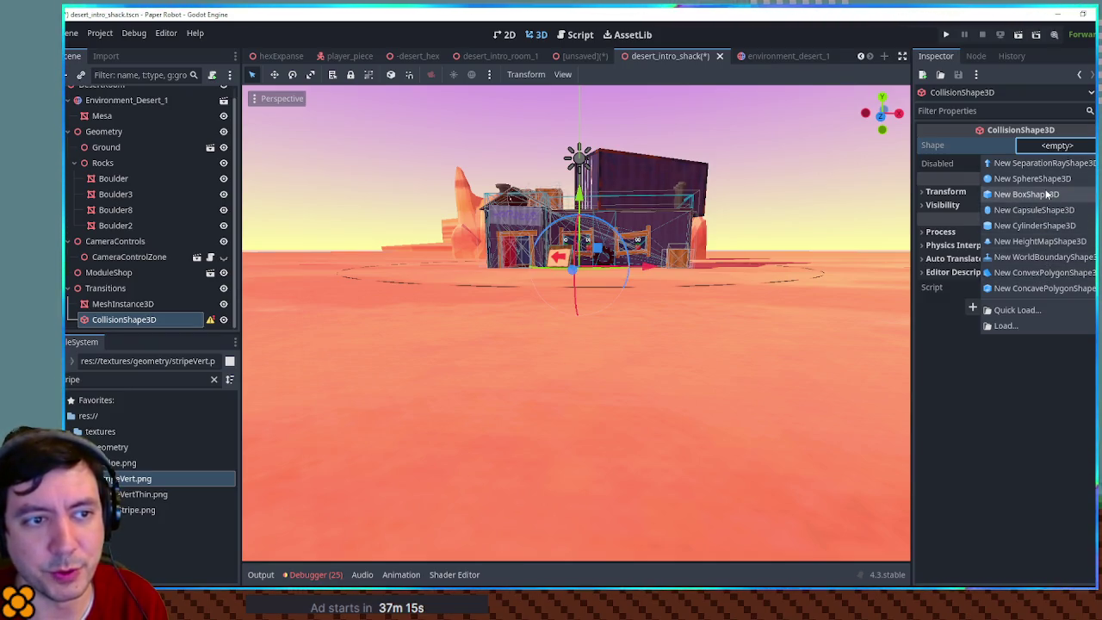
click(1049, 397)
click(129, 304)
click(142, 320)
key(Return)
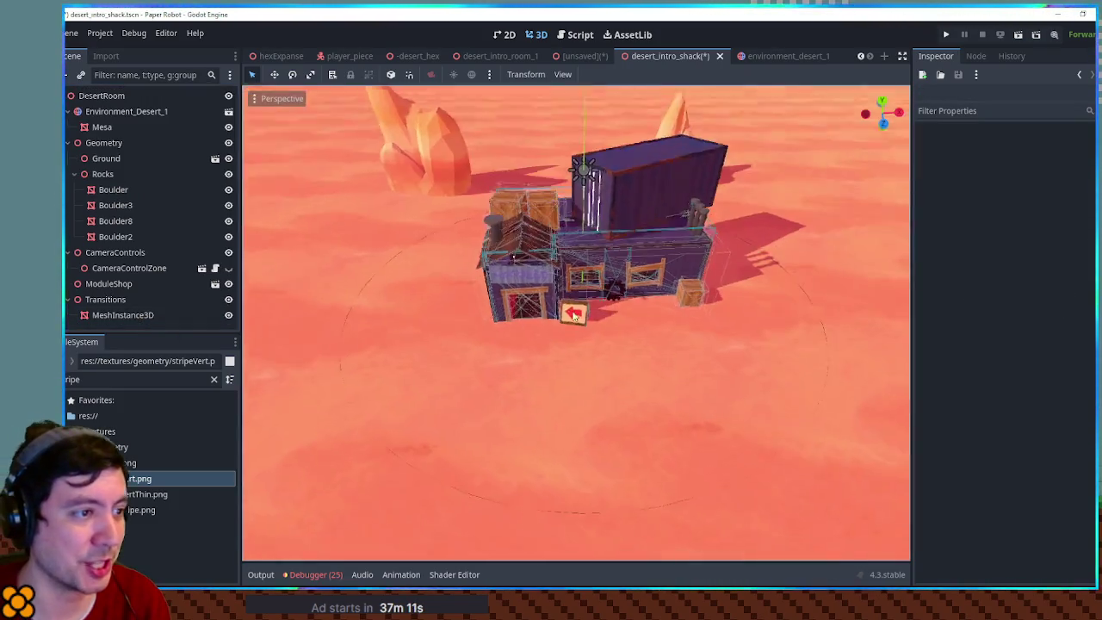
- Select the ring MeshInstance3D and open its Mesh resource dropdown
scroll(572, 315, down, 4)
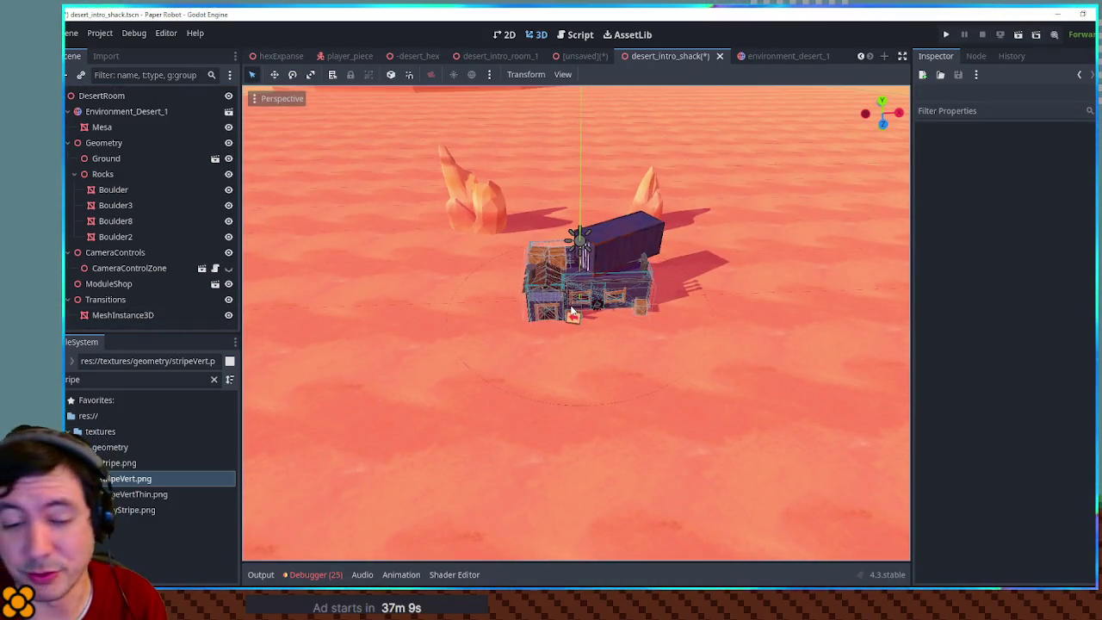
scroll(577, 303, up, 5)
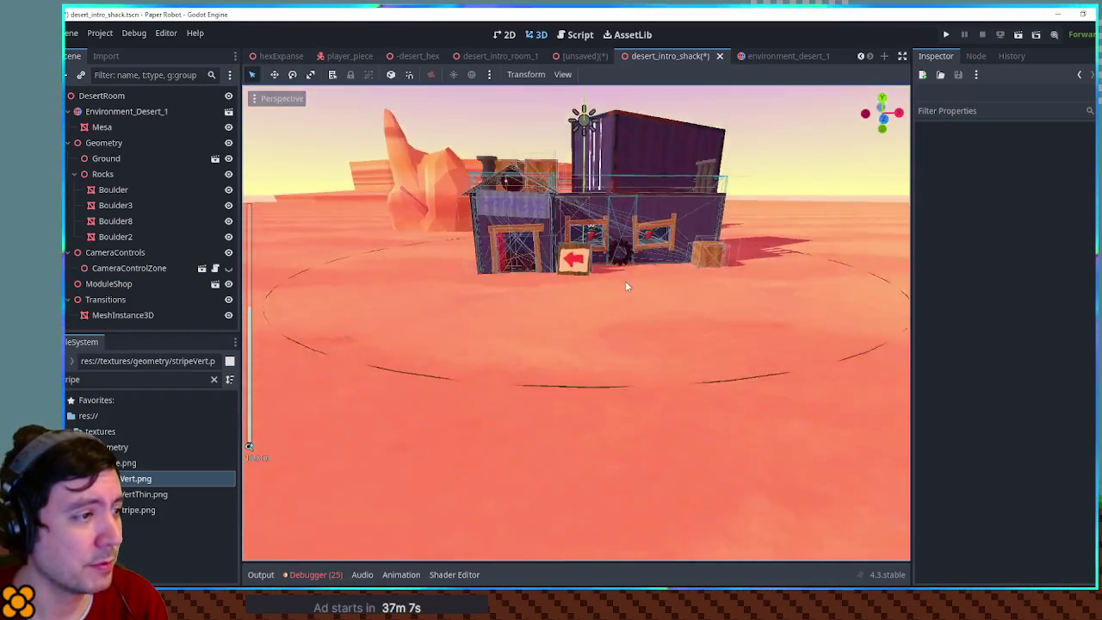
click(258, 274)
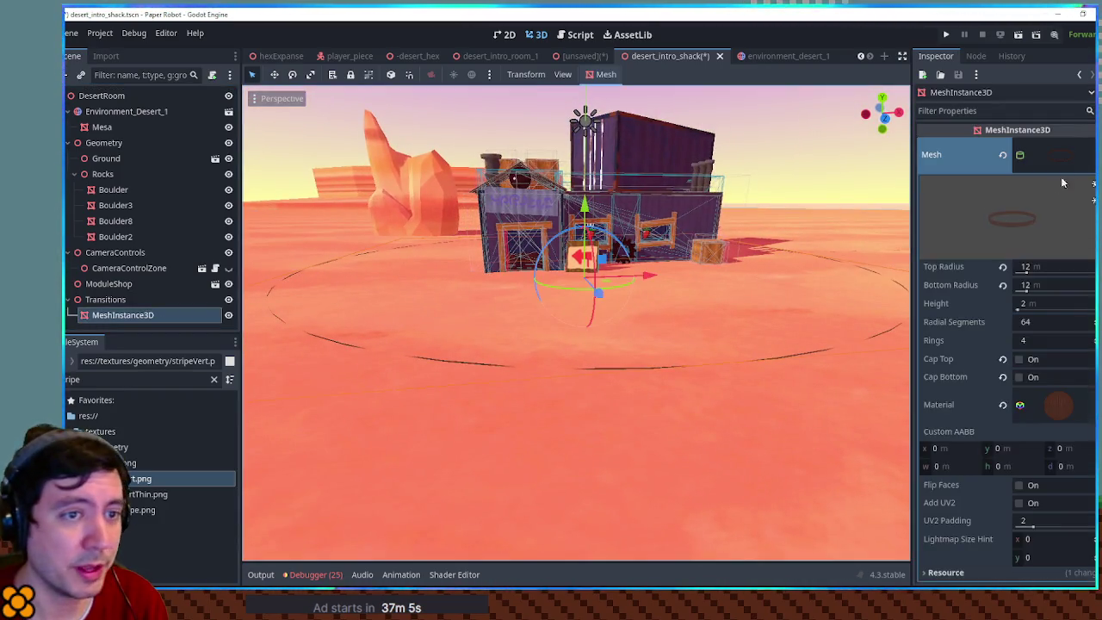
click(1057, 406)
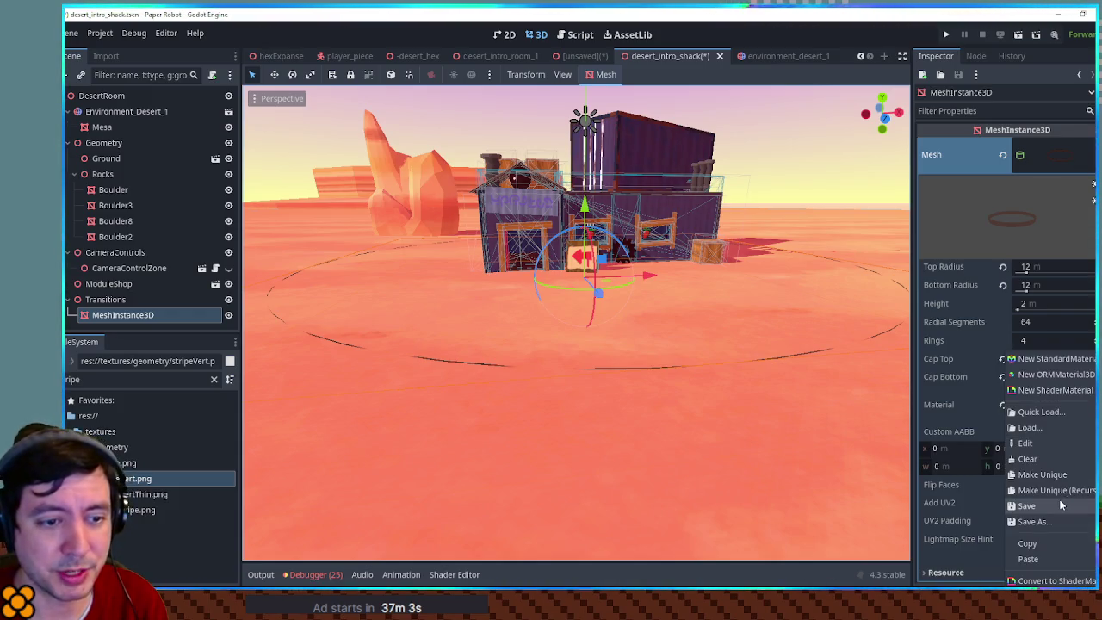
click(1064, 542)
click(1090, 155)
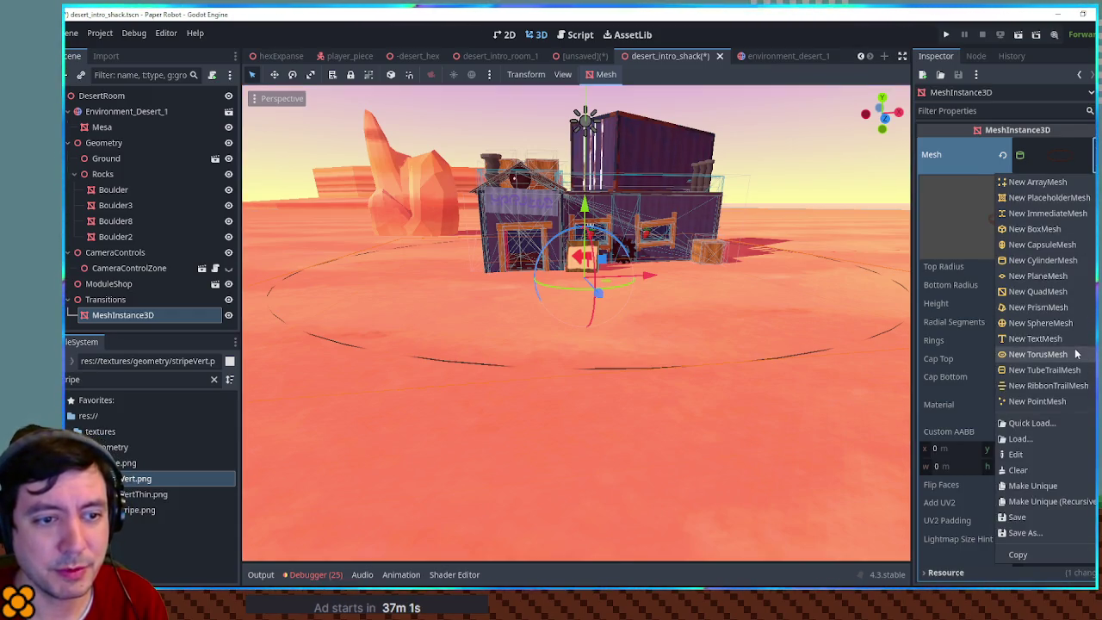
- Replace the ring mesh with a new TorusMesh and paste in the copied striped material
click(1041, 354)
click(1059, 342)
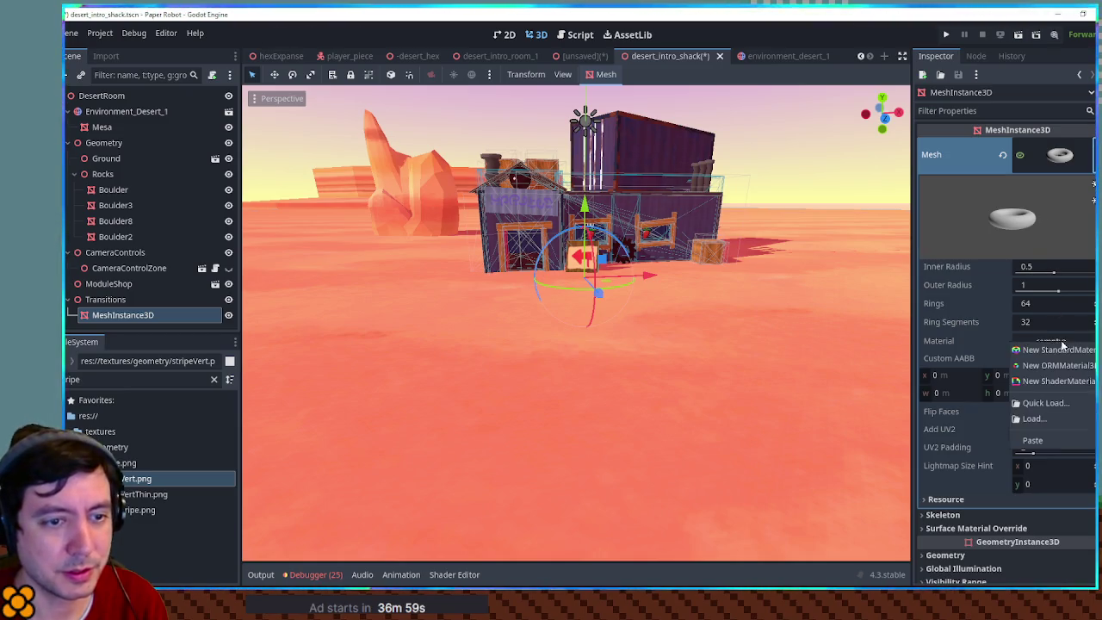
click(1066, 441)
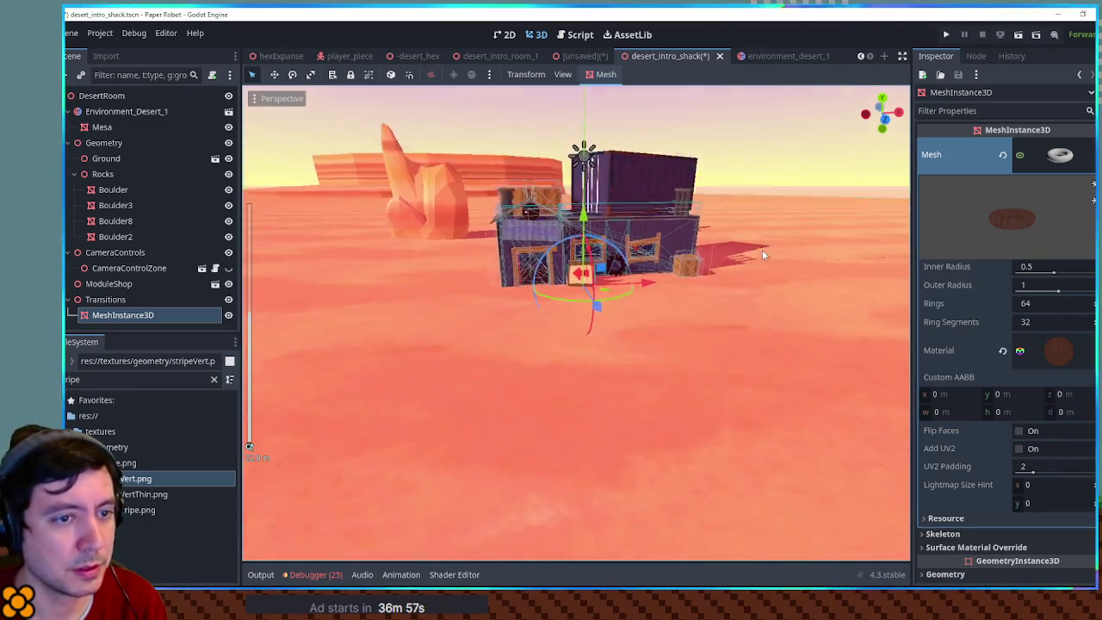
- Set the torus Inner Radius to 12 and Outer Radius to 12.1
mouse_move(1063, 295)
mouse_down()
mouse_move(1073, 296)
mouse_move(1070, 267)
mouse_move(1076, 277)
mouse_up()
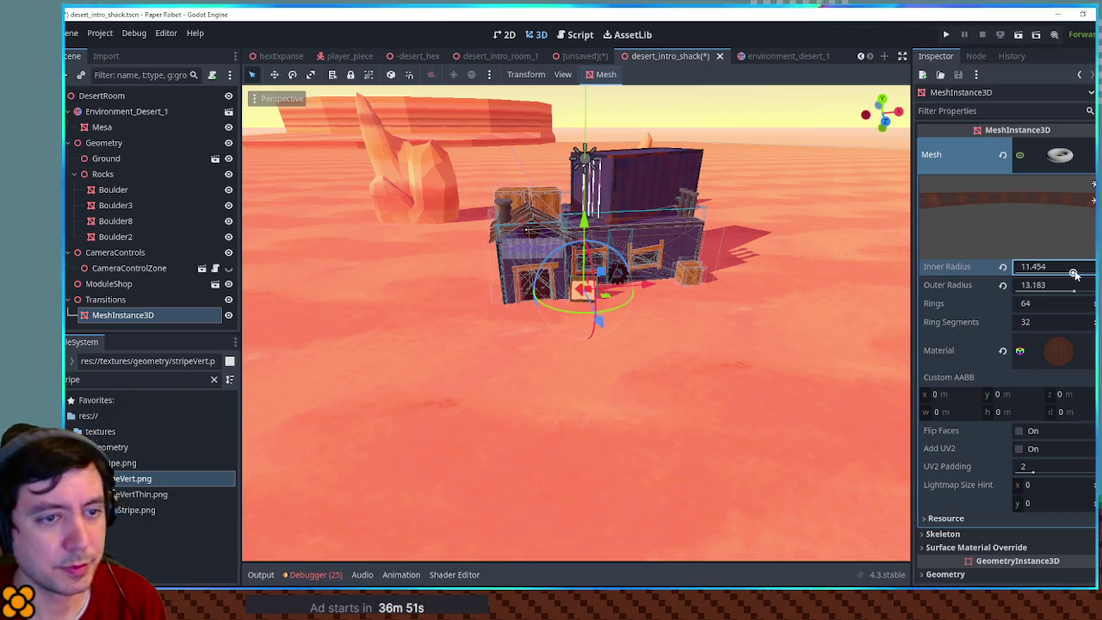
click(1070, 284)
text(1)
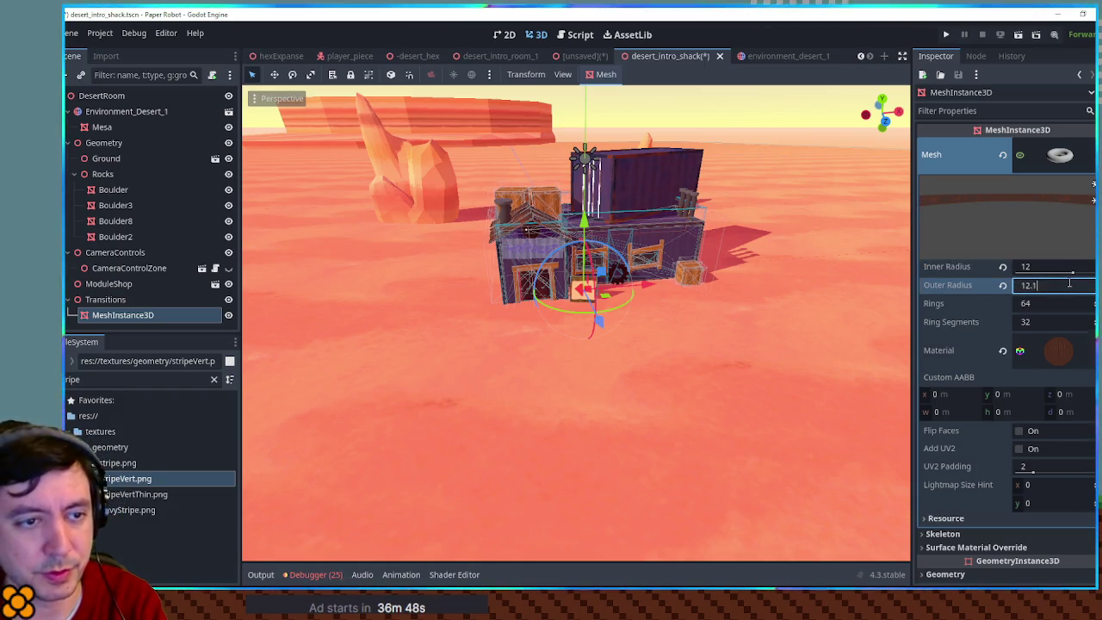
mouse_move(766, 314)
mouse_down()
mouse_move(743, 287)
mouse_move(705, 295)
mouse_up()
scroll(705, 291, down, 3)
scroll(981, 362, down, 5)
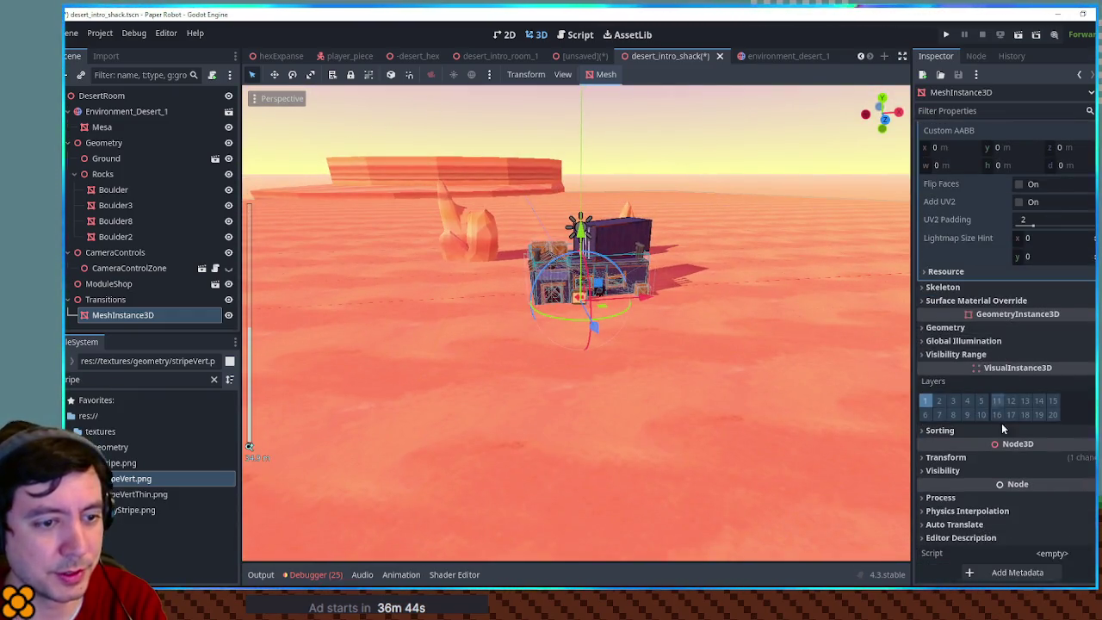
- Set the ring's Transform Position Y to 0 so it lies at ground height
click(995, 470)
click(1004, 460)
click(1016, 487)
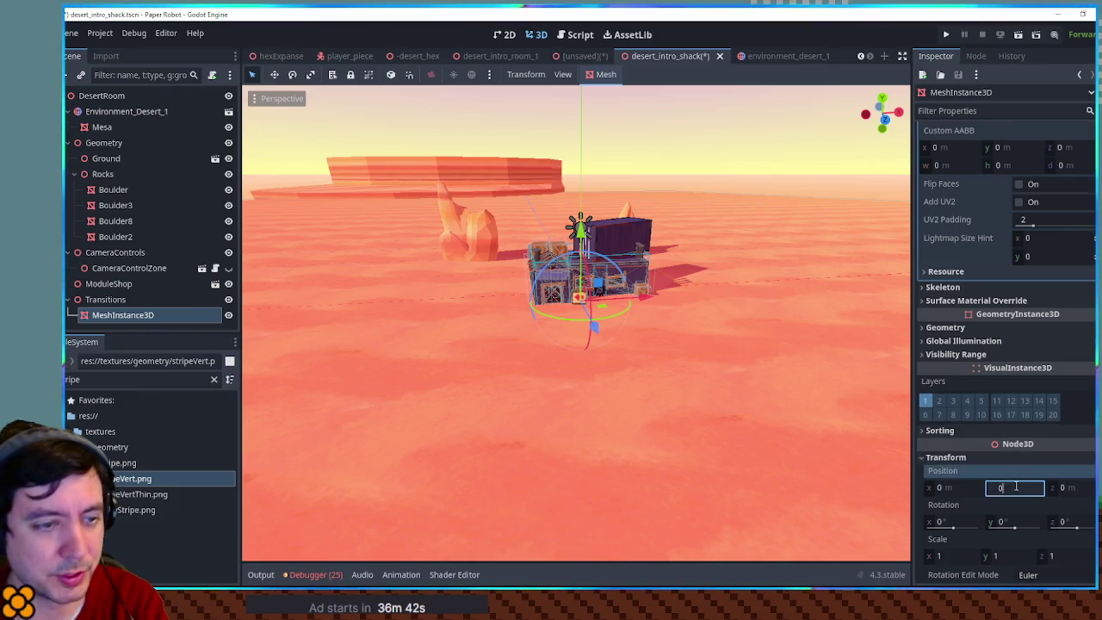
scroll(699, 370, up, 5)
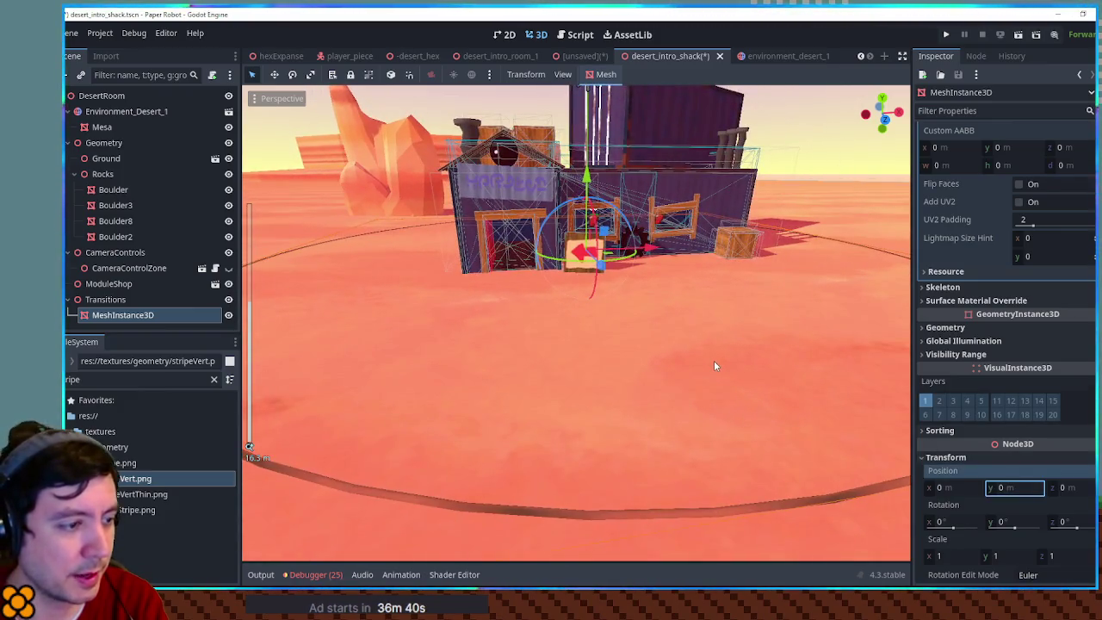
scroll(1000, 315, up, 10)
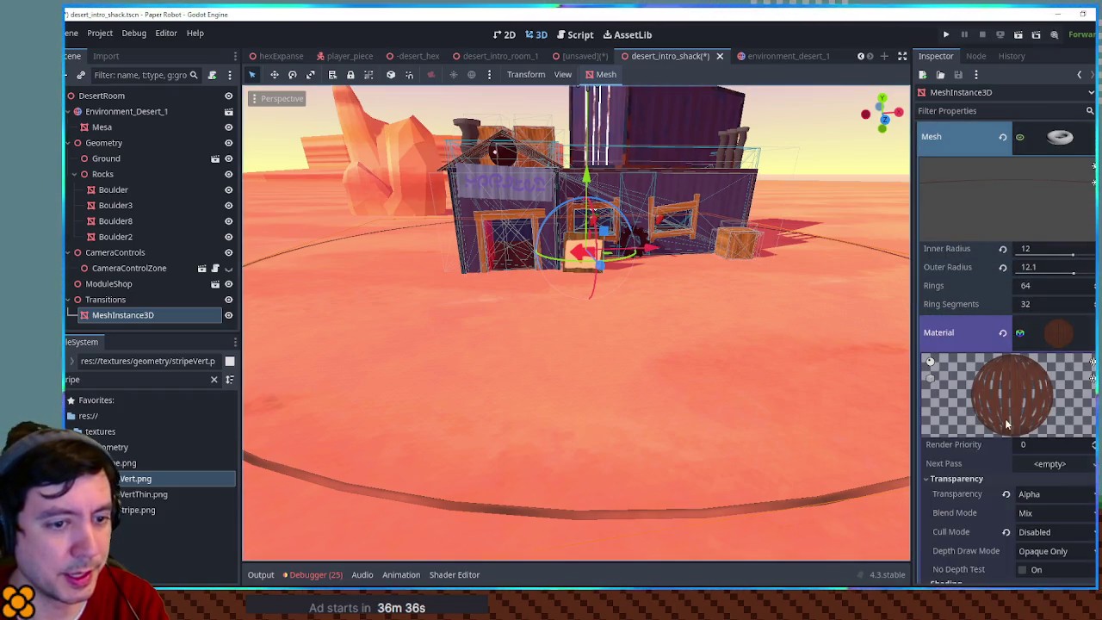
scroll(1021, 386, down, 2)
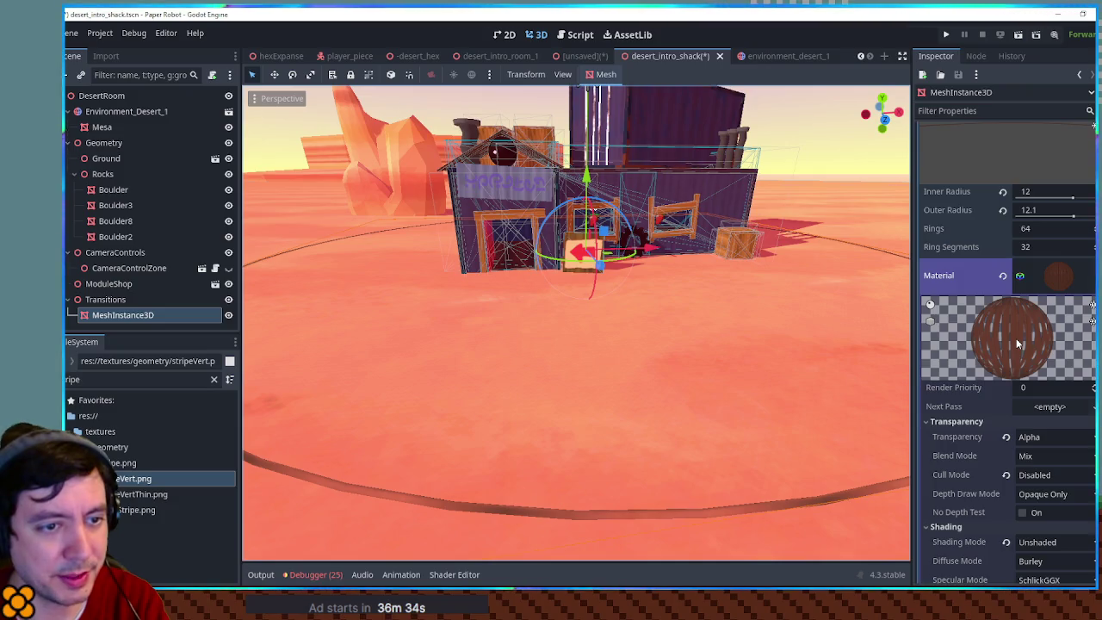
mouse_move(648, 515)
mouse_down()
mouse_move(827, 507)
mouse_move(779, 551)
mouse_move(723, 525)
mouse_move(651, 522)
mouse_up()
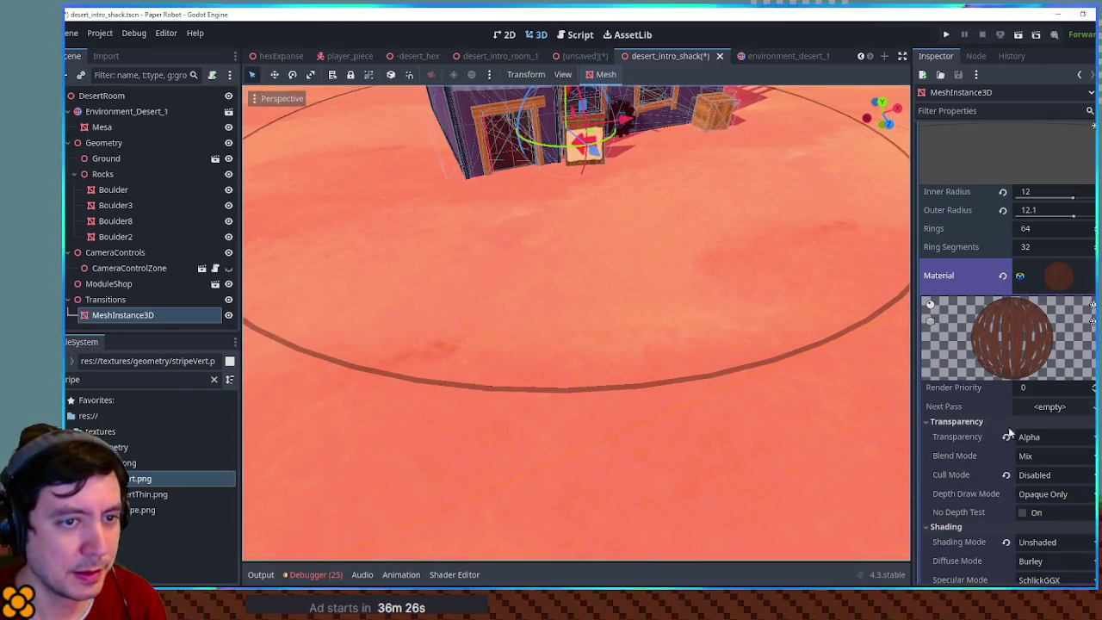
- Try wider Outer Radius values on the ring, then settle back at 12.1
click(1066, 217)
mouse_move(1066, 210)
mouse_down()
mouse_move(1091, 210)
mouse_move(1060, 210)
mouse_up()
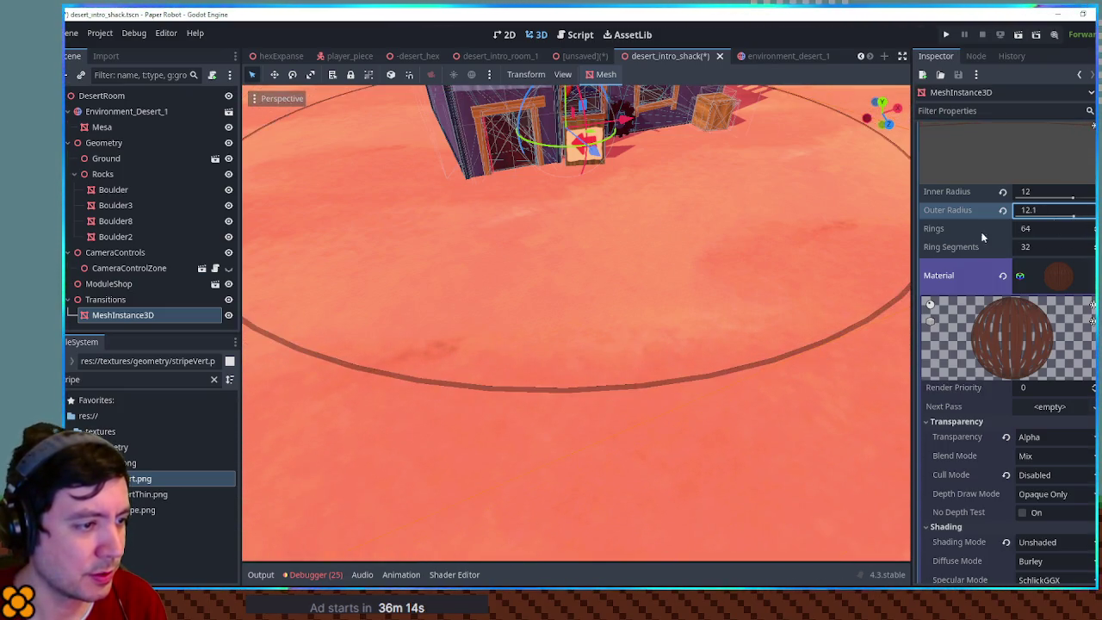
scroll(583, 408, up, 6)
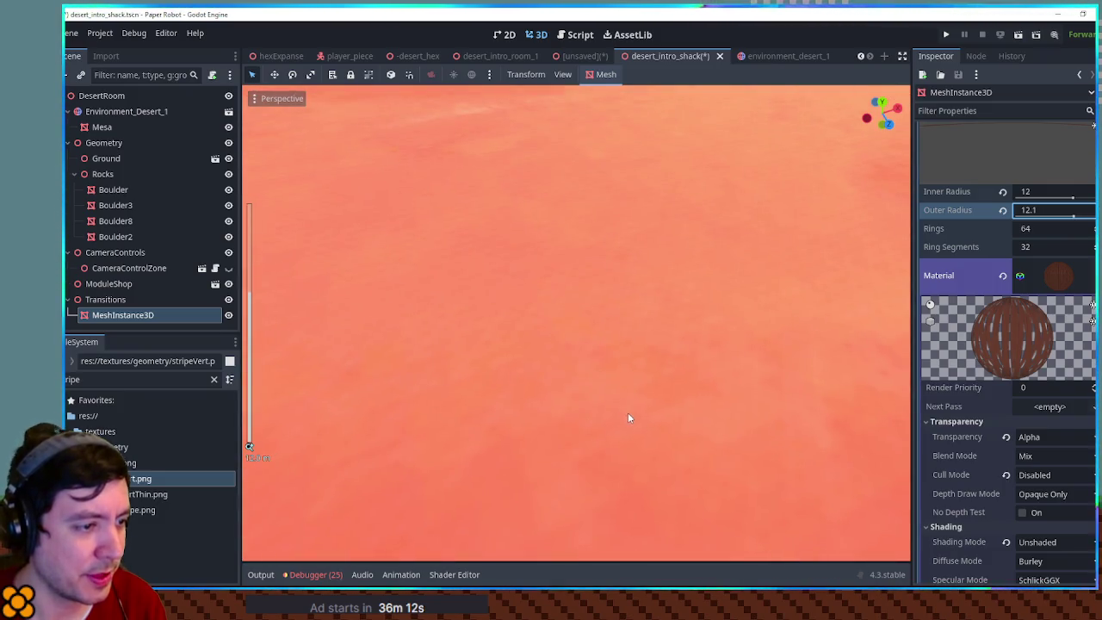
scroll(628, 417, down, 4)
click(614, 431)
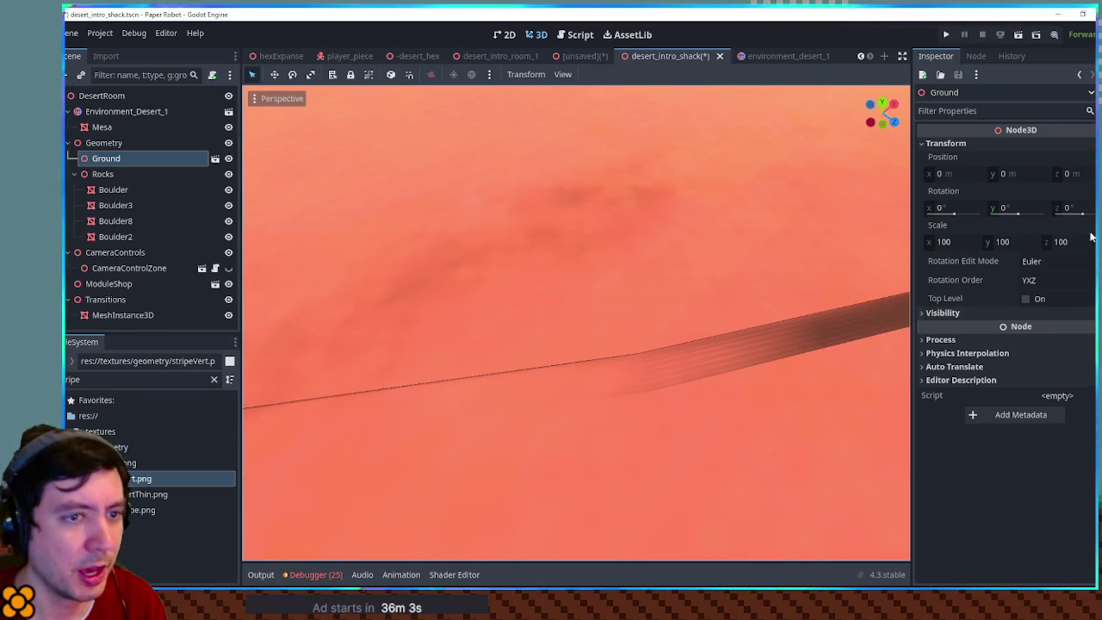
- Select the ring MeshInstance3D and set its material Cull Mode to Back
click(104, 174)
click(116, 159)
click(123, 173)
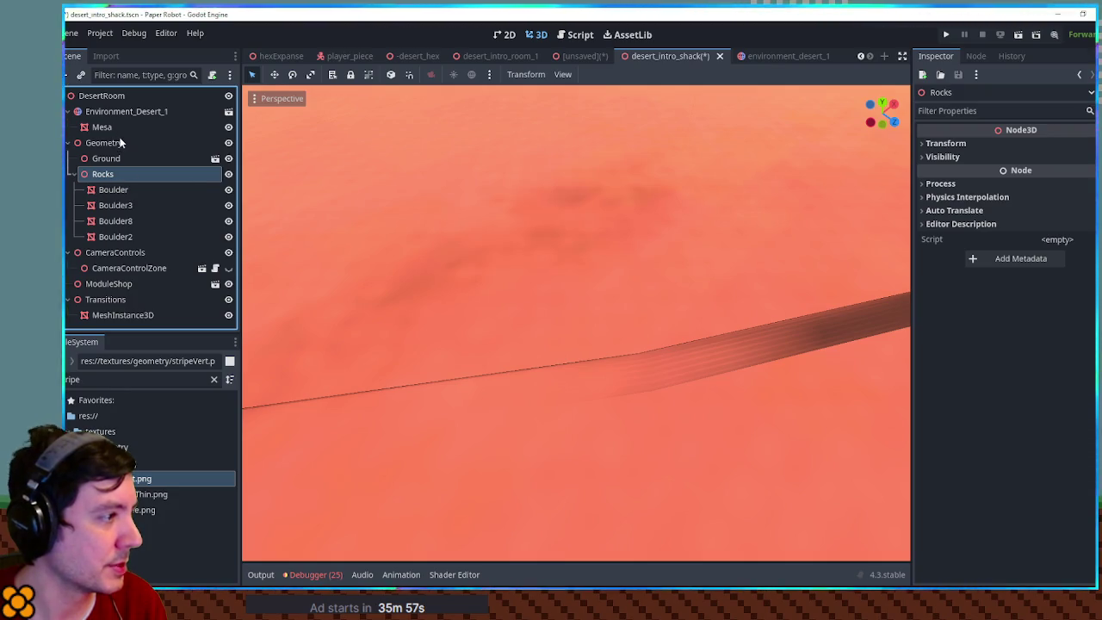
click(123, 315)
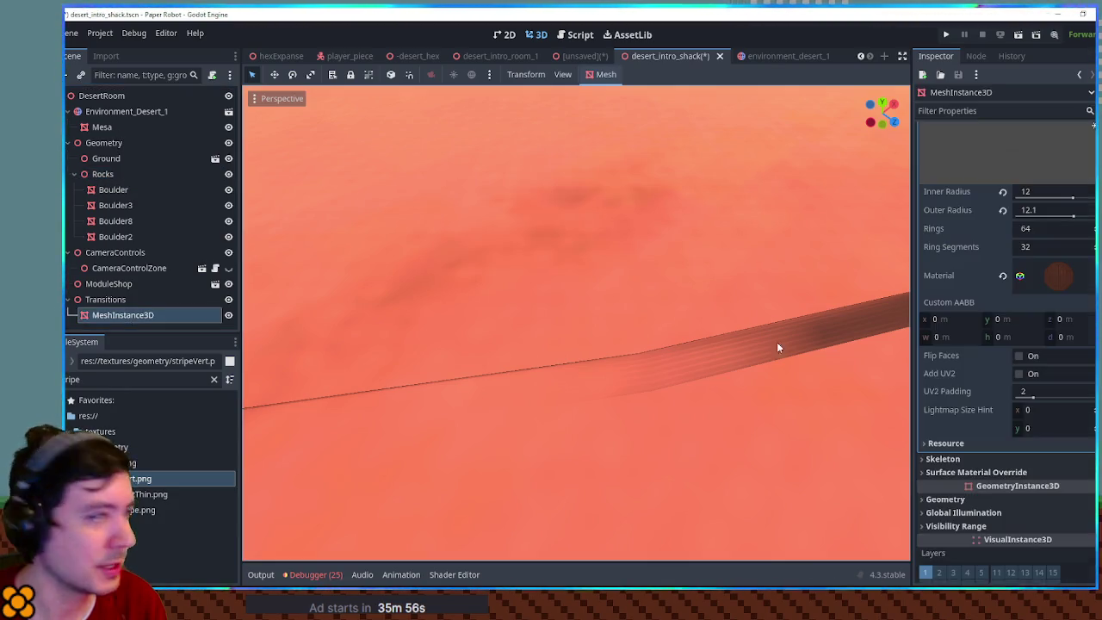
click(1057, 278)
scroll(1060, 284, down, 3)
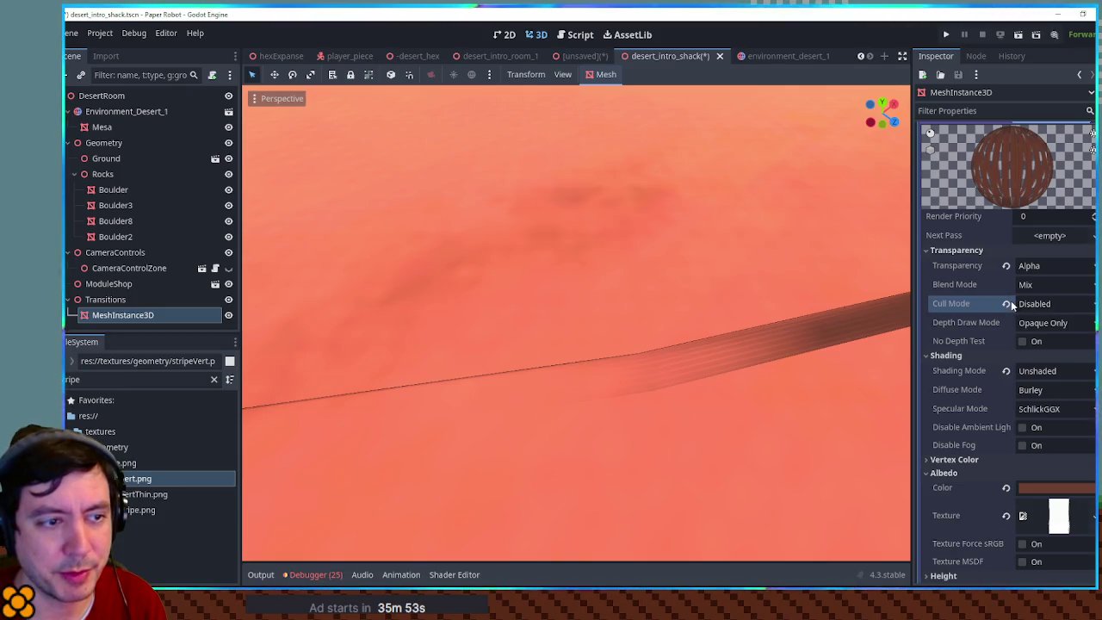
- Frame the ring and drag it slightly down on Y into the ground
key(f)
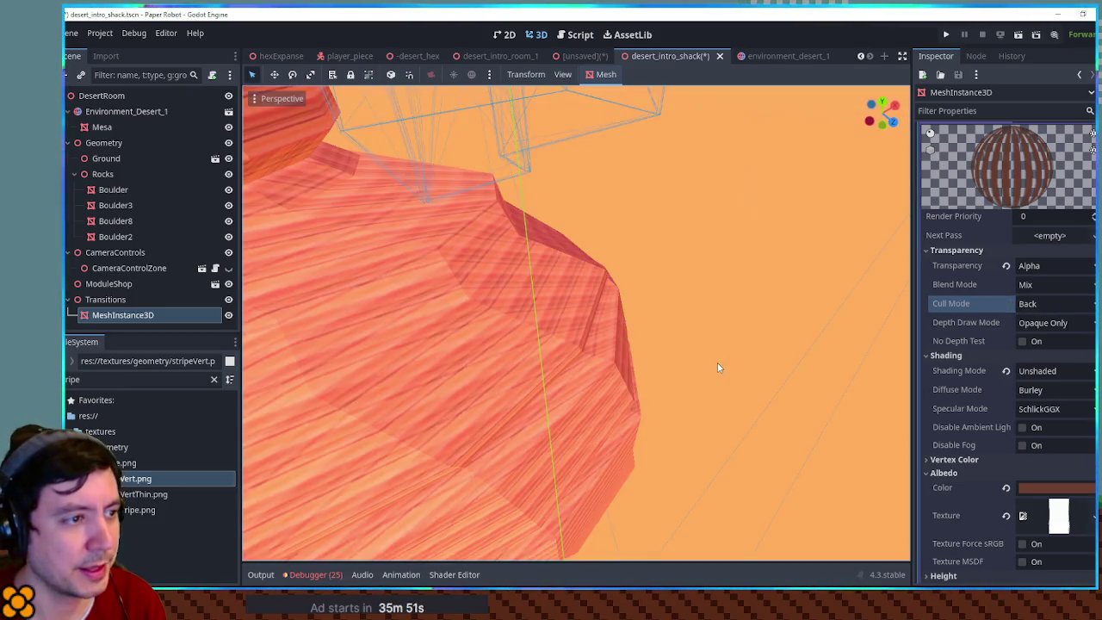
scroll(577, 322, down, 10)
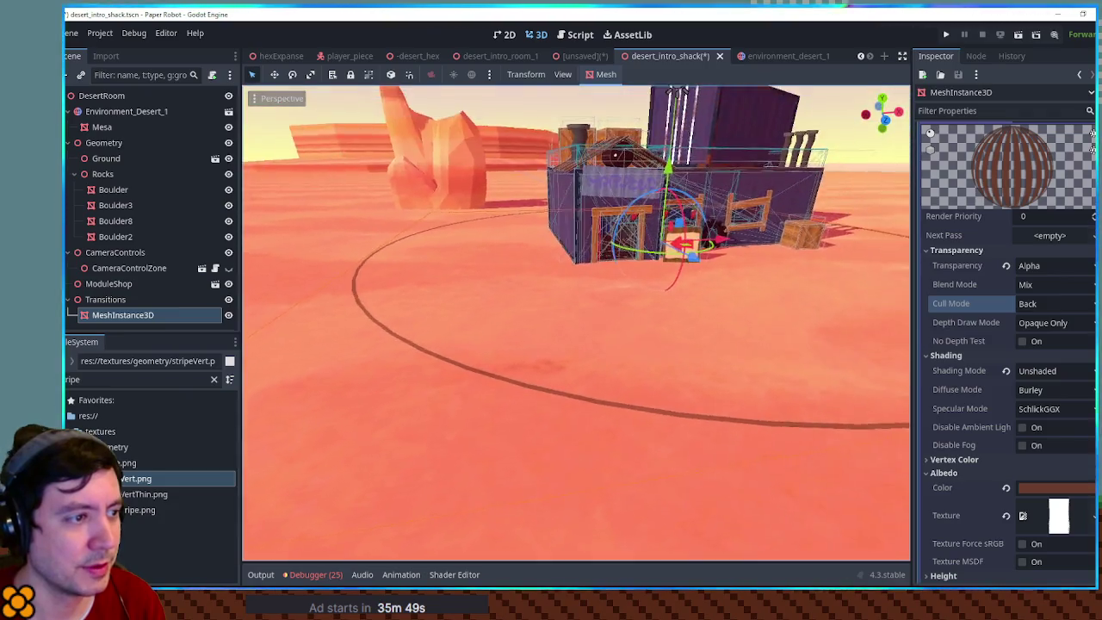
scroll(577, 323, up, 5)
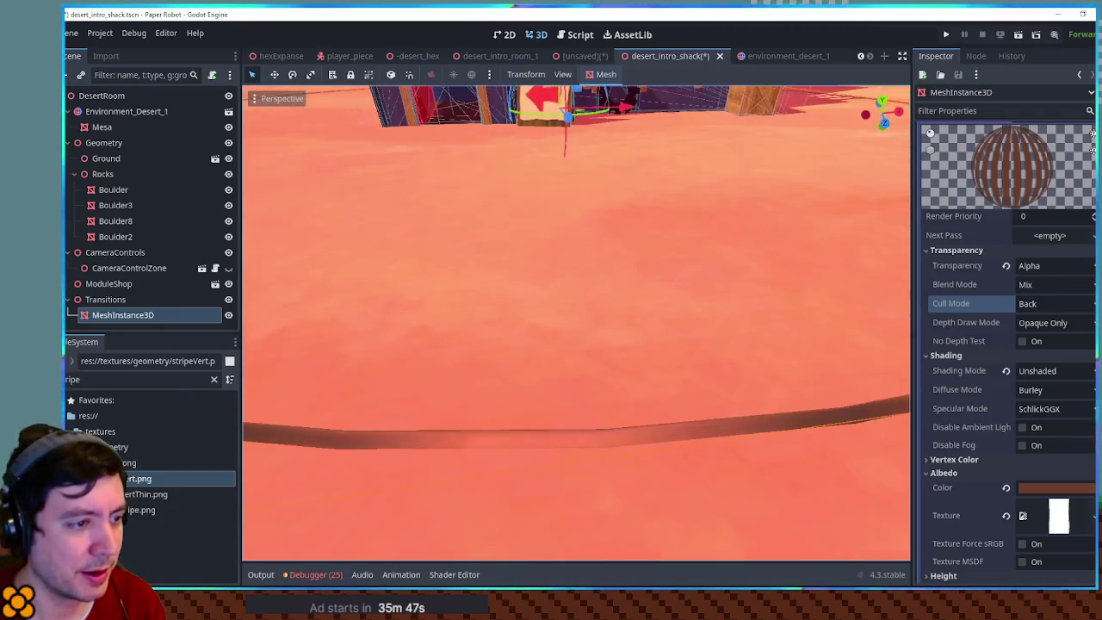
scroll(577, 323, down, 5)
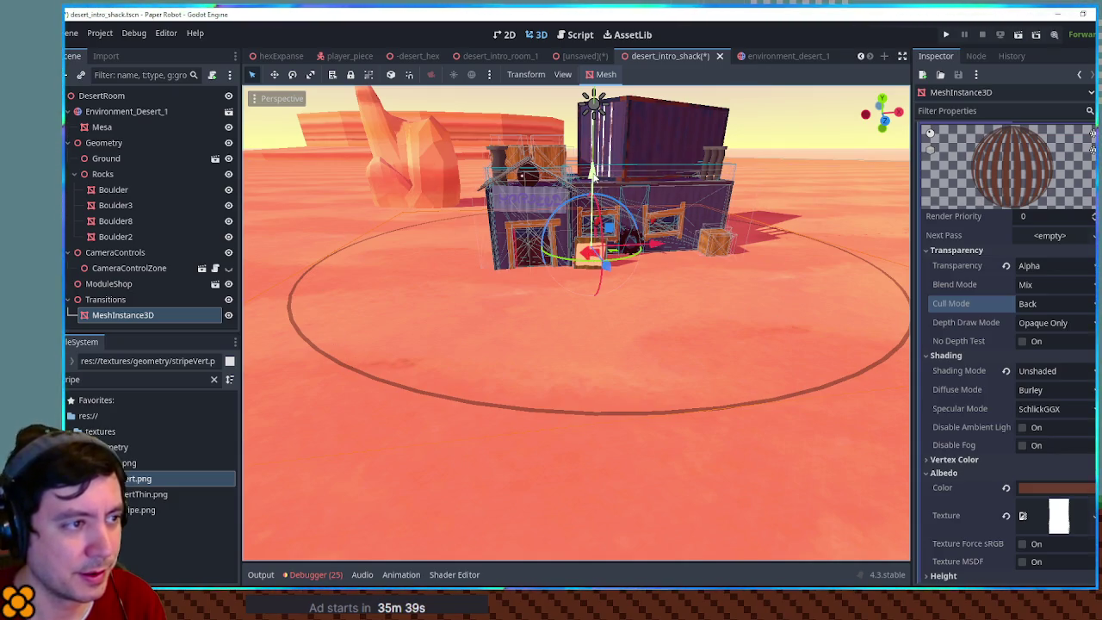
drag(593, 177, 593, 179)
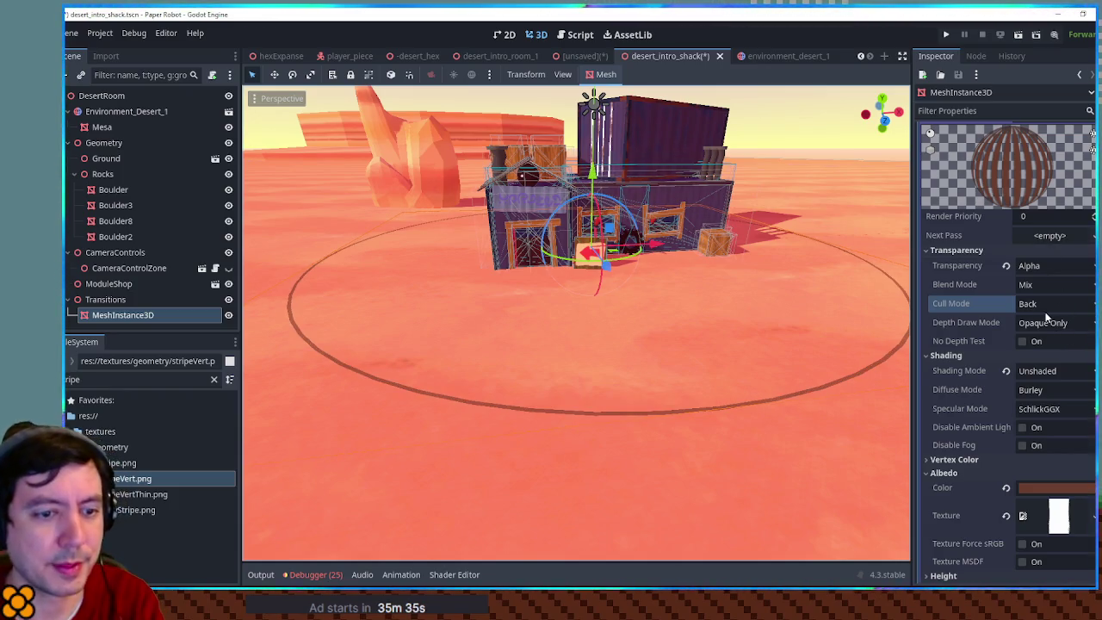
scroll(1052, 301, up, 5)
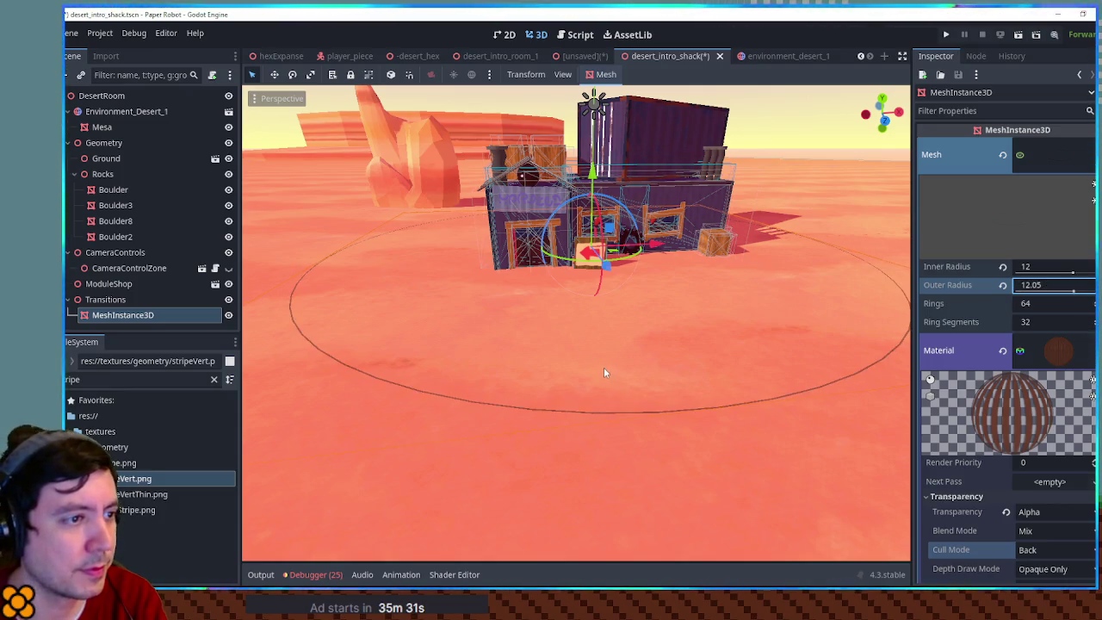
- Orbit and zoom around the shack to check the 12.05 outer-radius ring on the sand
scroll(604, 366, down, 4)
scroll(603, 367, up, 3)
mouse_move(646, 364)
mouse_down()
mouse_move(782, 365)
mouse_move(873, 347)
mouse_move(523, 379)
mouse_move(593, 384)
mouse_up()
scroll(1046, 407, down, 5)
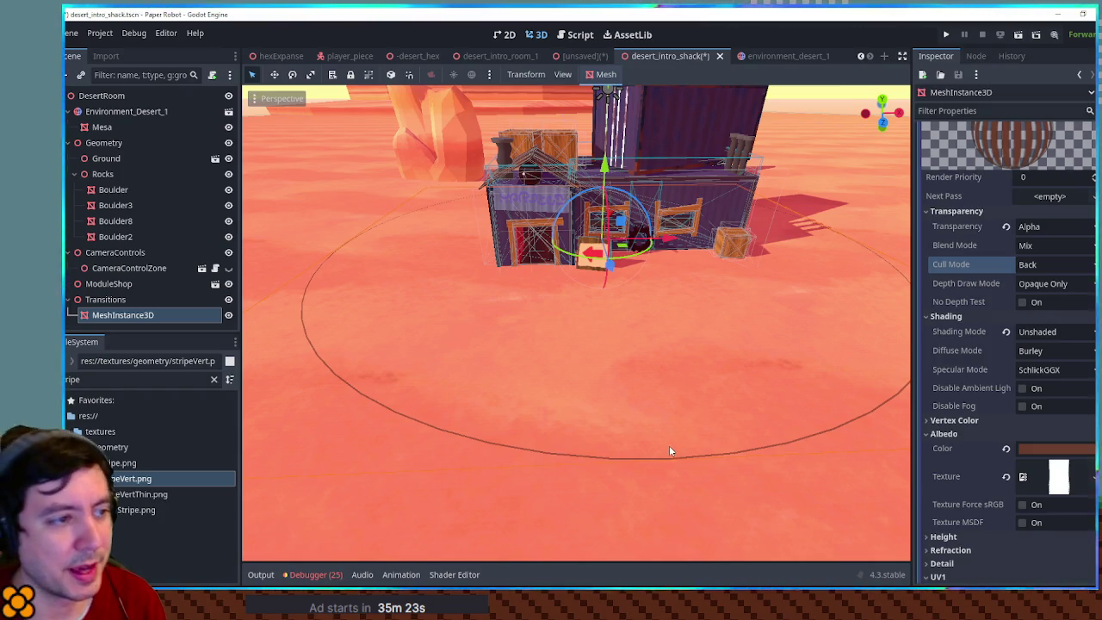
click(675, 381)
scroll(674, 382, up, 5)
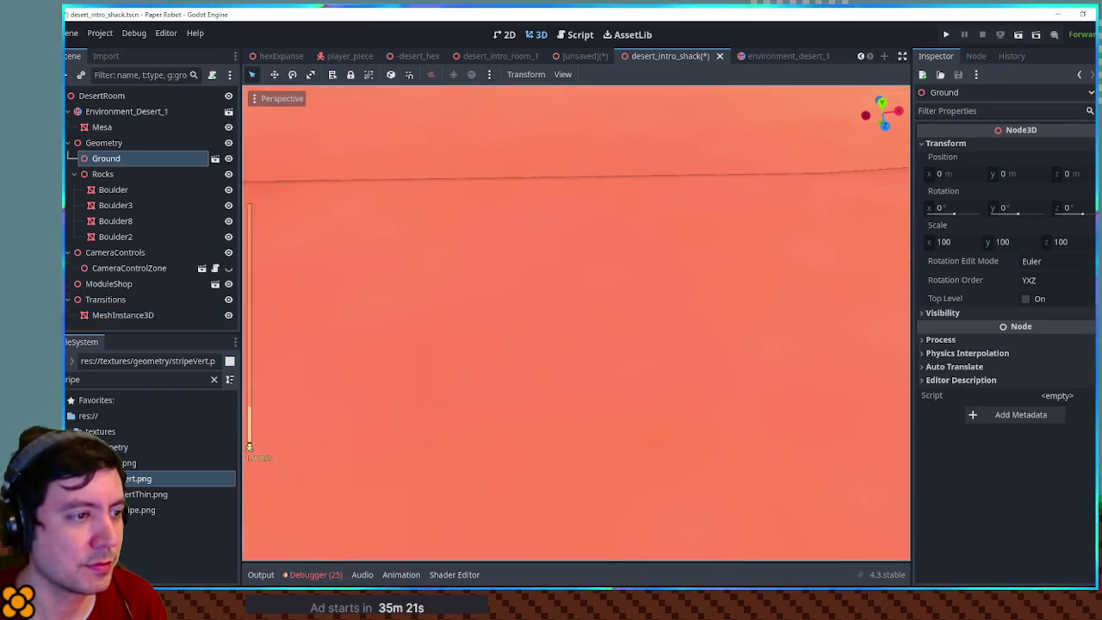
mouse_move(674, 381)
mouse_down()
mouse_move(680, 305)
mouse_move(680, 379)
mouse_move(749, 379)
mouse_move(732, 340)
mouse_move(727, 276)
mouse_move(727, 345)
mouse_move(688, 366)
mouse_move(671, 362)
mouse_move(654, 301)
mouse_move(676, 387)
mouse_up()
scroll(611, 323, down, 3)
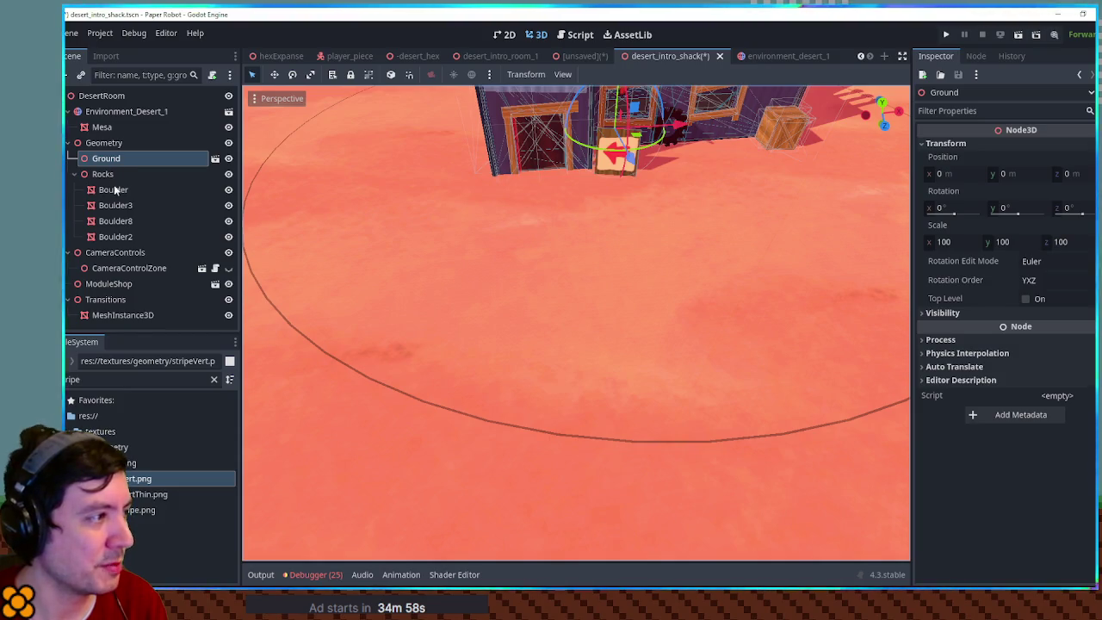
- Reselect and frame the ring mesh, view it from low down, and collapse its Mesh resource
click(122, 315)
key(f)
mouse_move(742, 258)
mouse_down()
mouse_move(732, 248)
mouse_move(706, 297)
mouse_up()
scroll(706, 297, up, 2)
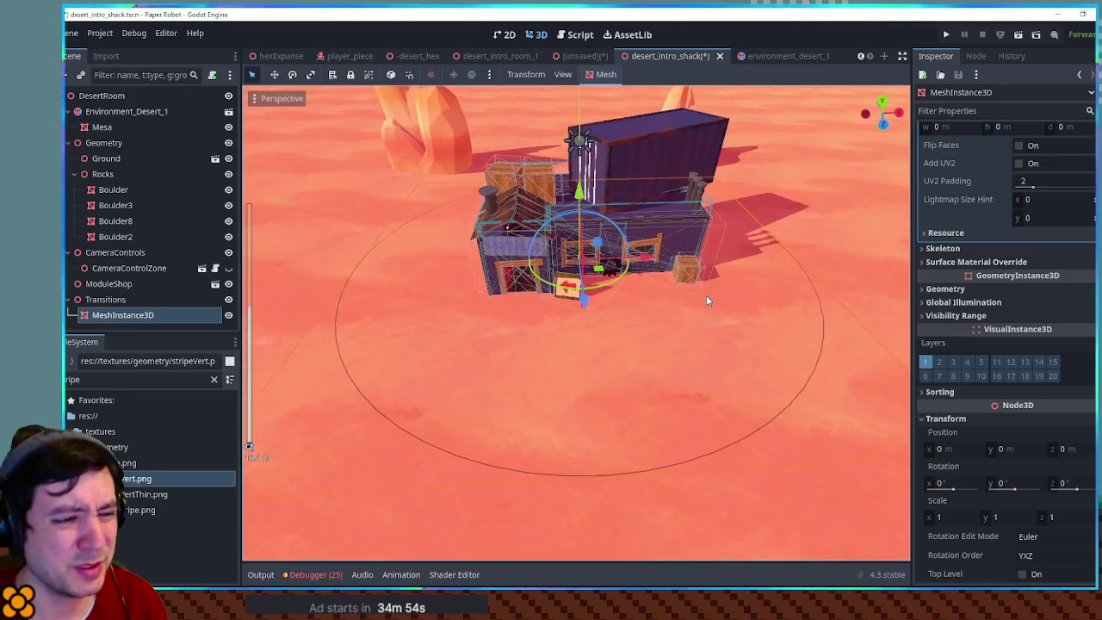
scroll(706, 295, up, 2)
scroll(706, 295, down, 2)
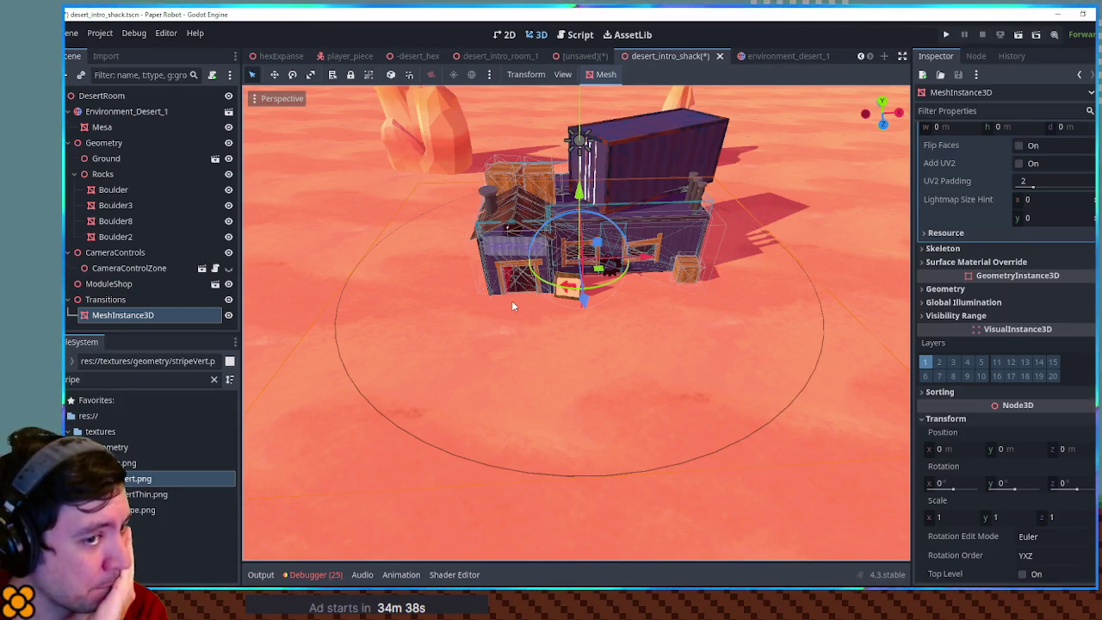
scroll(1018, 260, up, 5)
click(1082, 156)
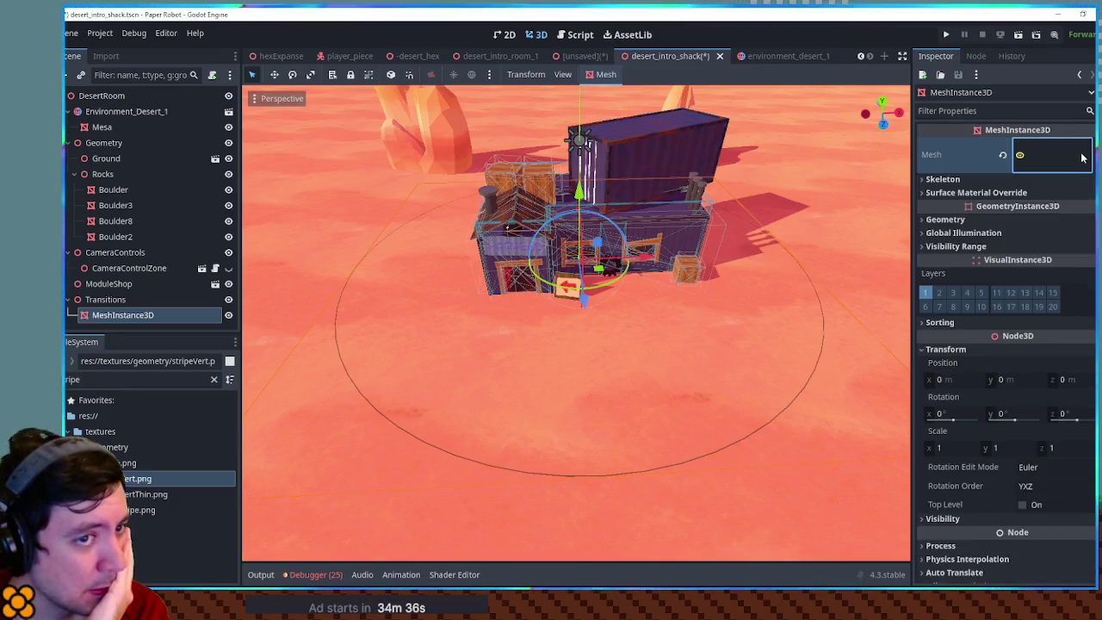
- Undo back to the open-ended CylinderMesh ring with radius 12 and height 2
click(1082, 156)
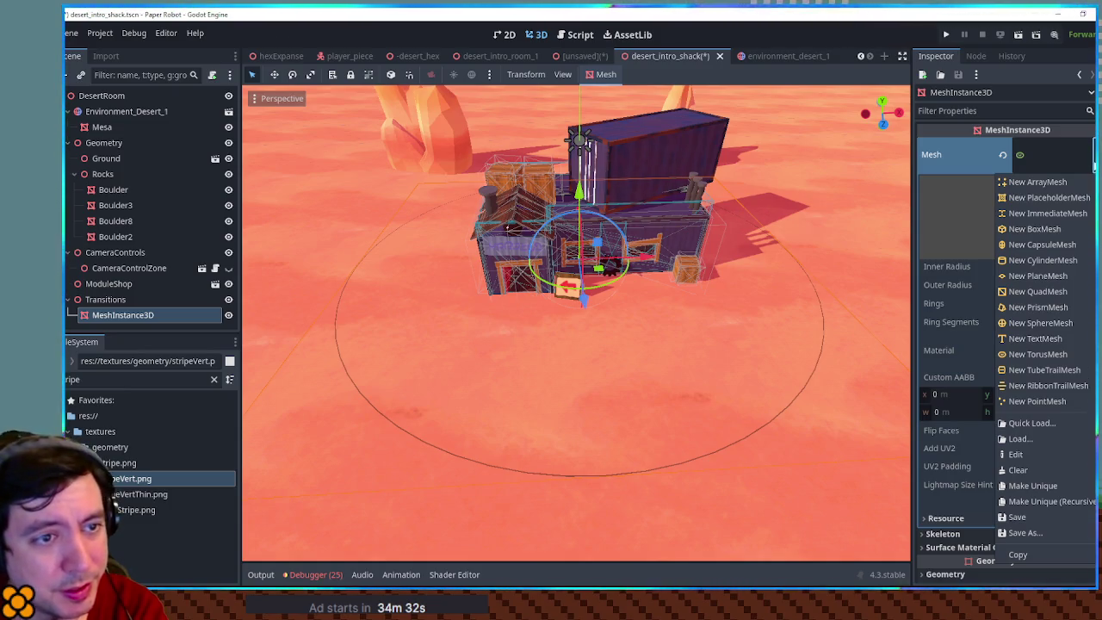
key(Escape)
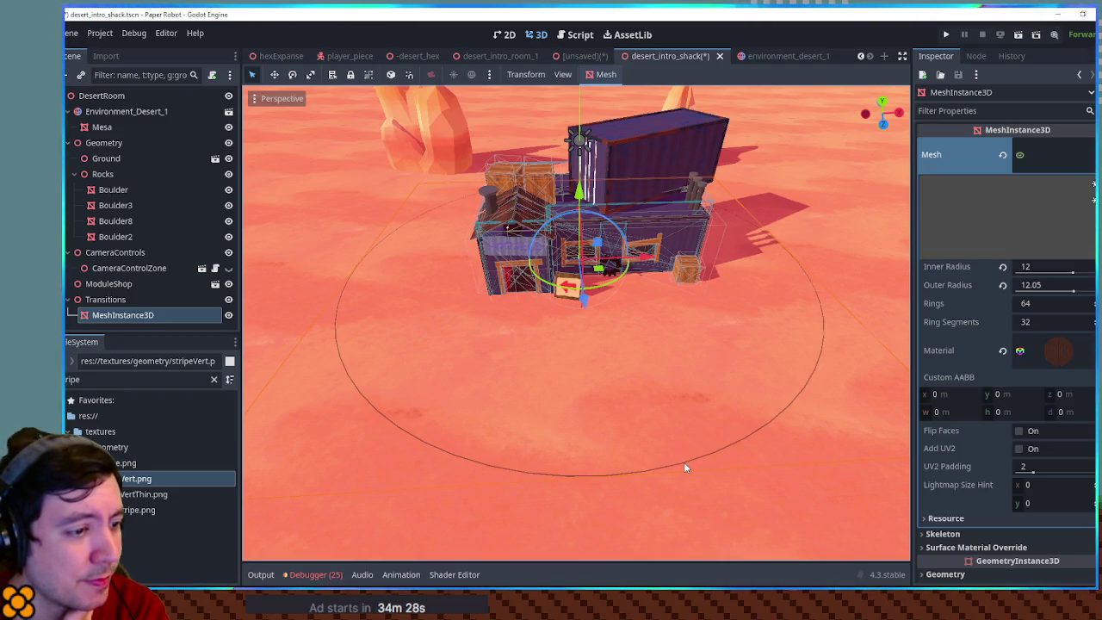
key(ctrl+z)
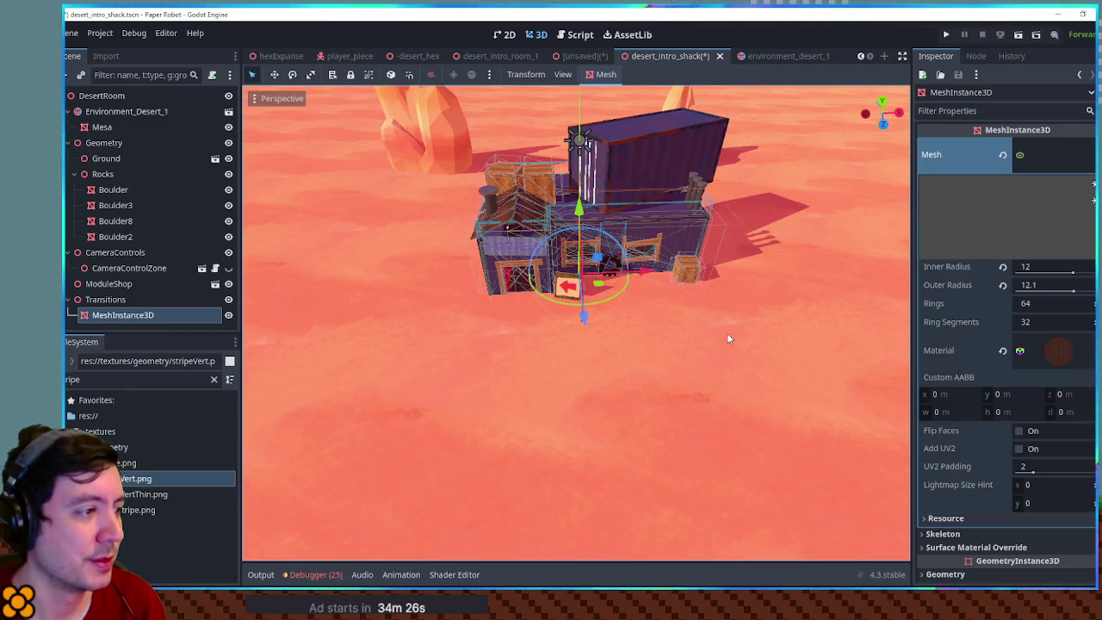
key(ctrl+z)
key(ctrl+z)
key(ctrl+z)
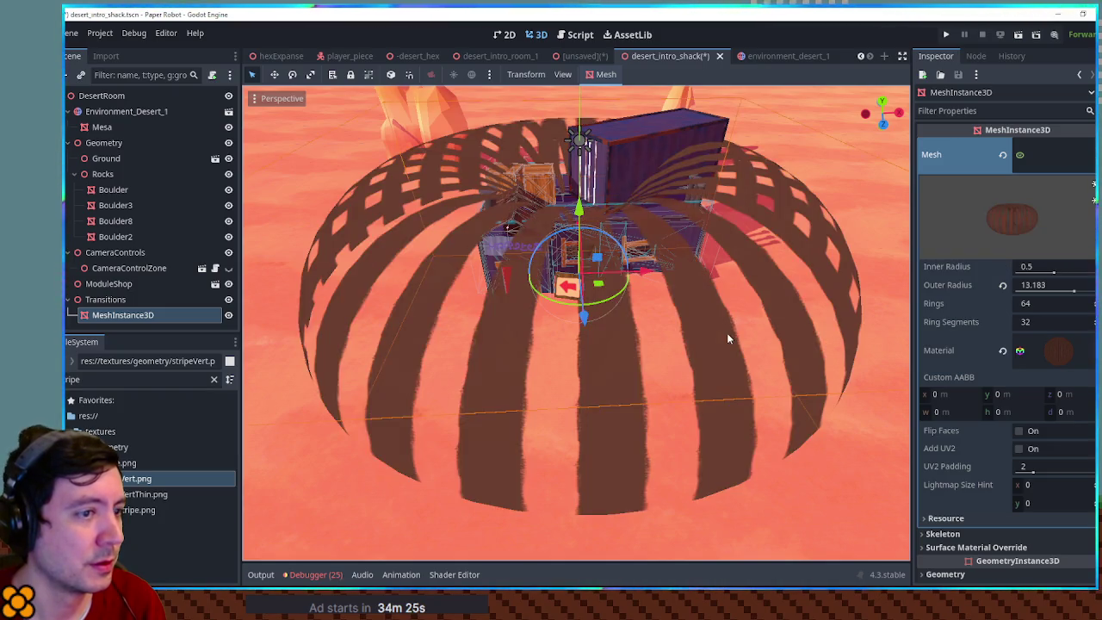
key(ctrl+z)
key(ctrl+z)
mouse_move(727, 339)
mouse_down()
mouse_move(696, 376)
mouse_move(692, 322)
mouse_move(663, 345)
mouse_move(740, 362)
mouse_move(839, 345)
mouse_move(832, 336)
mouse_move(674, 347)
mouse_move(841, 347)
mouse_move(560, 353)
mouse_move(614, 401)
mouse_move(617, 347)
mouse_move(600, 327)
mouse_move(669, 251)
mouse_move(659, 228)
mouse_move(606, 241)
mouse_up()
scroll(676, 351, down, 4)
scroll(676, 352, up, 3)
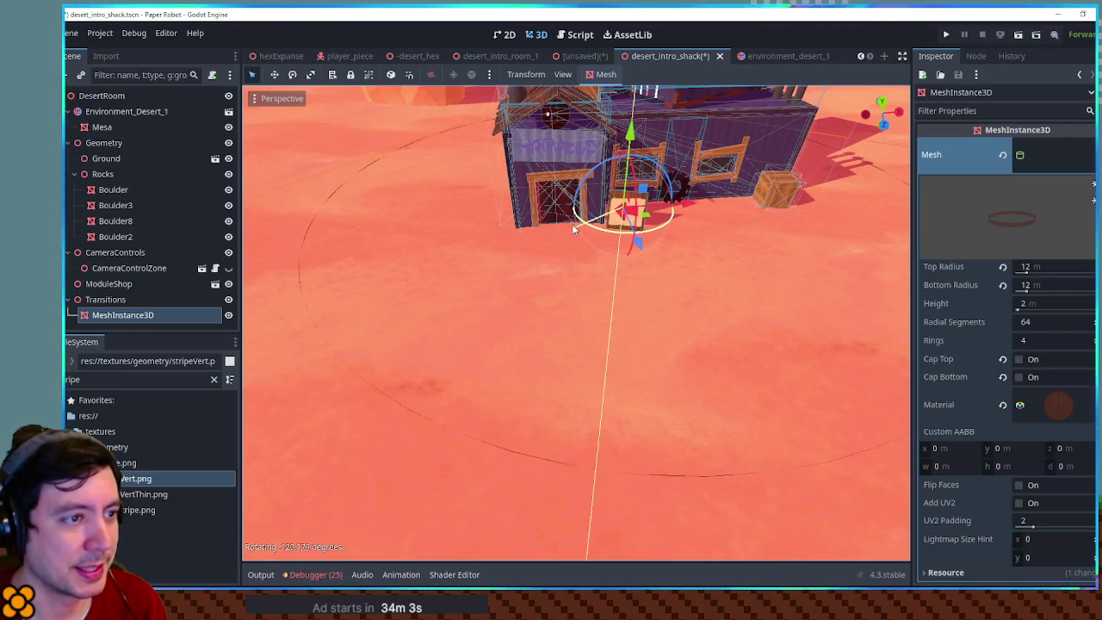
- Finish rotating the cylinder ring and orbit around the shack to check it
drag(607, 217, 616, 222)
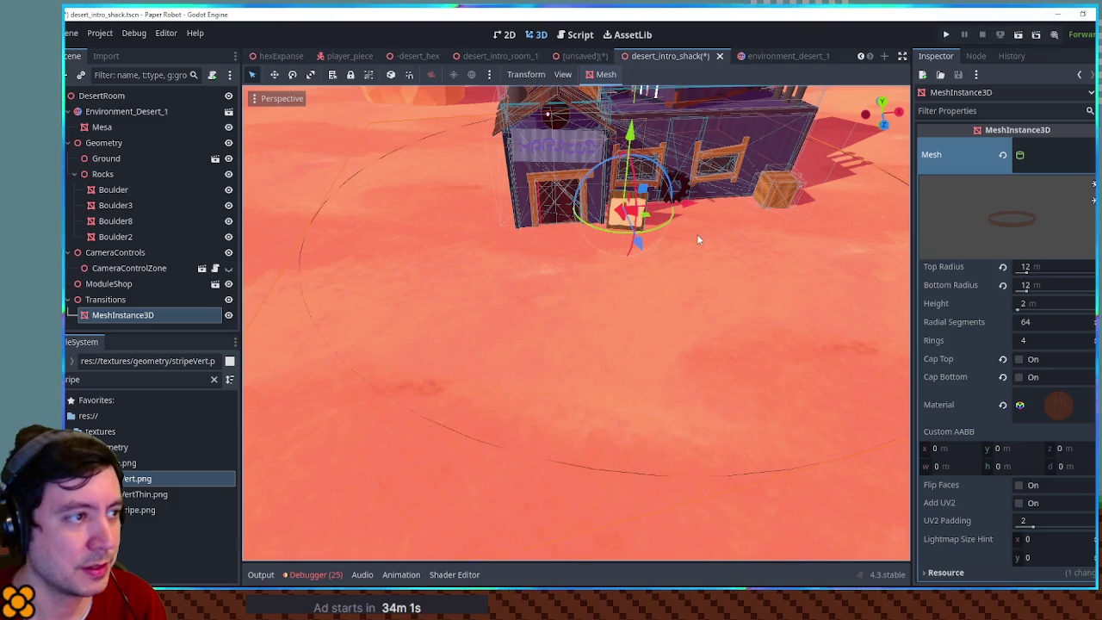
mouse_move(702, 301)
mouse_down()
mouse_move(698, 290)
mouse_move(706, 332)
mouse_move(712, 320)
mouse_move(642, 320)
mouse_move(644, 396)
mouse_move(607, 299)
mouse_move(583, 290)
mouse_move(631, 373)
mouse_move(630, 321)
mouse_up()
click(634, 262)
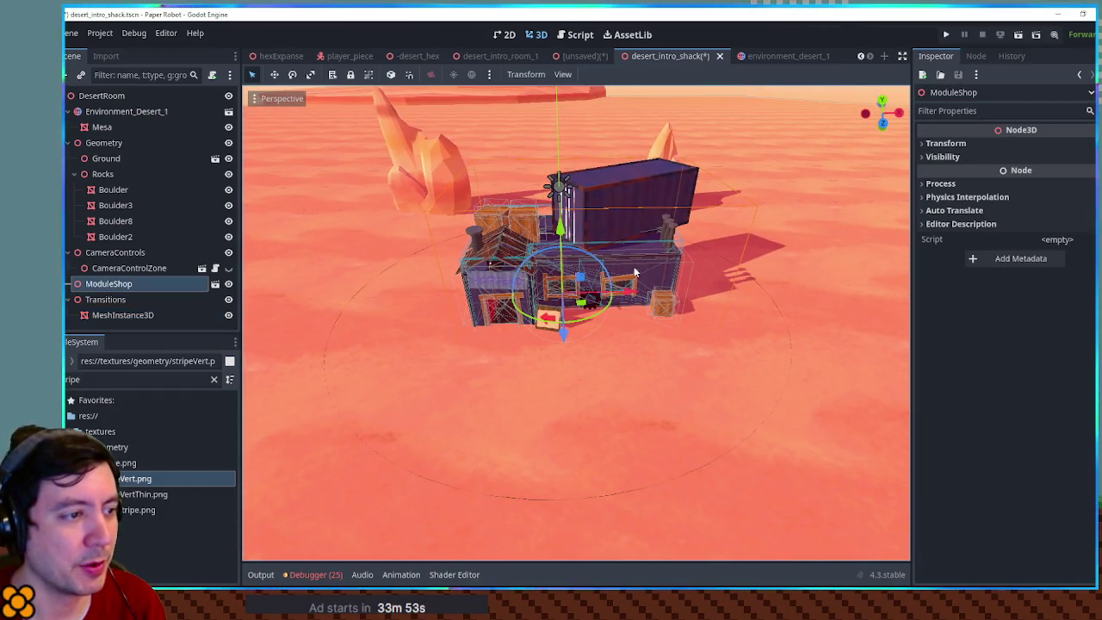
scroll(564, 312, up, 3)
scroll(565, 312, down, 3)
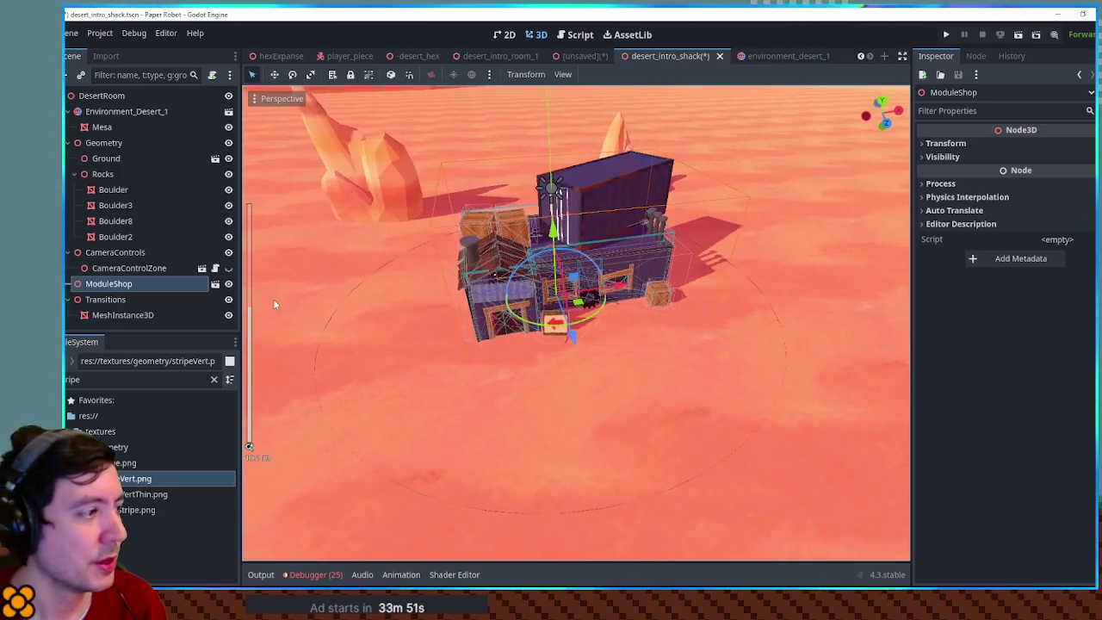
- Move the ring along X to centre it in front of the shack, then run the project
click(135, 313)
mouse_move(414, 327)
mouse_down()
mouse_move(650, 345)
mouse_move(627, 346)
mouse_move(698, 360)
mouse_move(758, 344)
mouse_move(871, 361)
mouse_move(386, 367)
mouse_move(450, 362)
mouse_move(533, 416)
mouse_move(520, 348)
mouse_move(704, 307)
mouse_move(520, 332)
mouse_up()
key(f)
scroll(520, 349, down, 3)
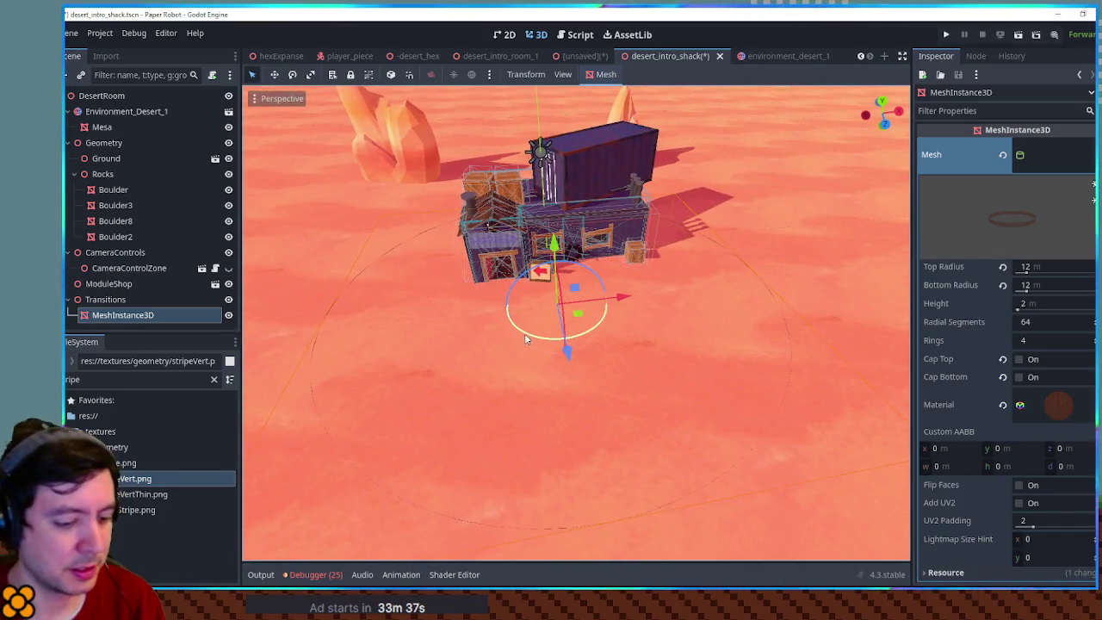
key(F5)
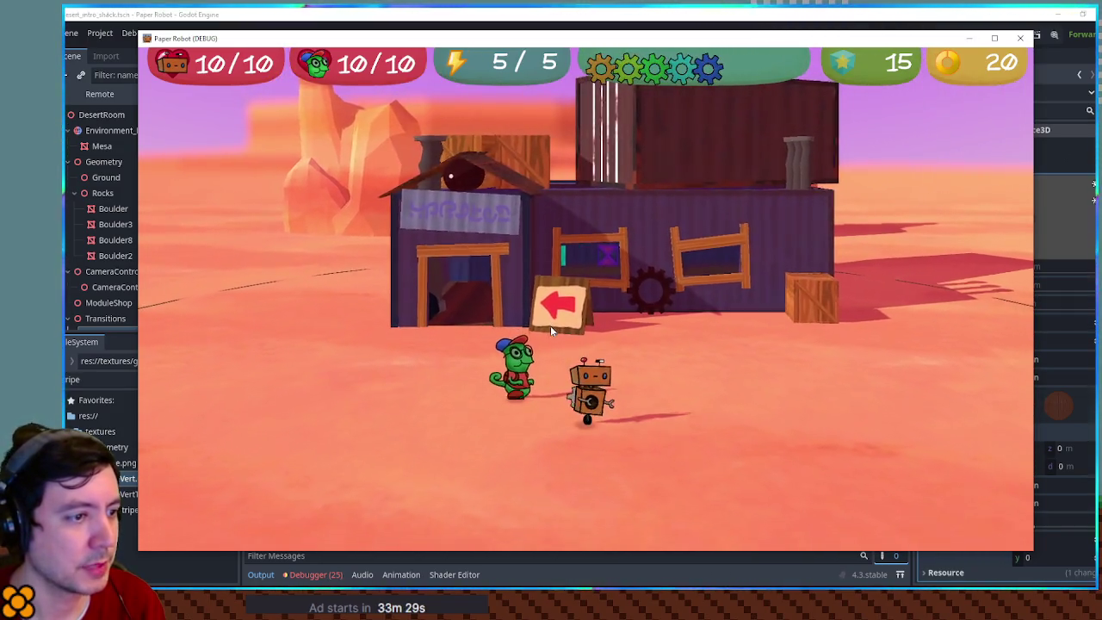
- Walk the robot past the chameleon toward the shack, then right into the open desert
key(Left)
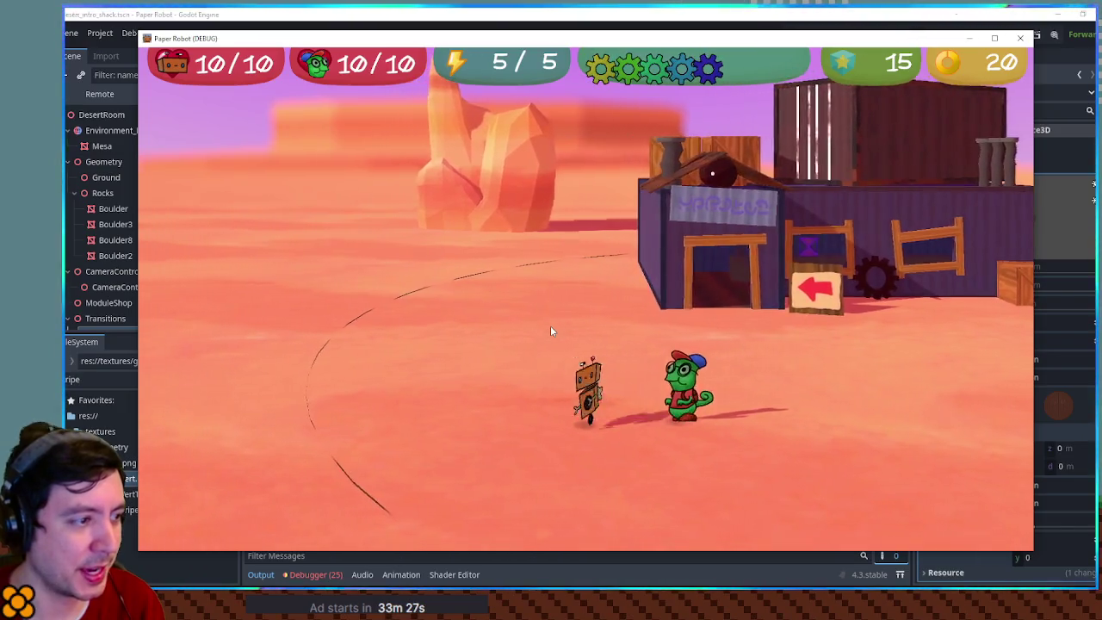
key(Right)
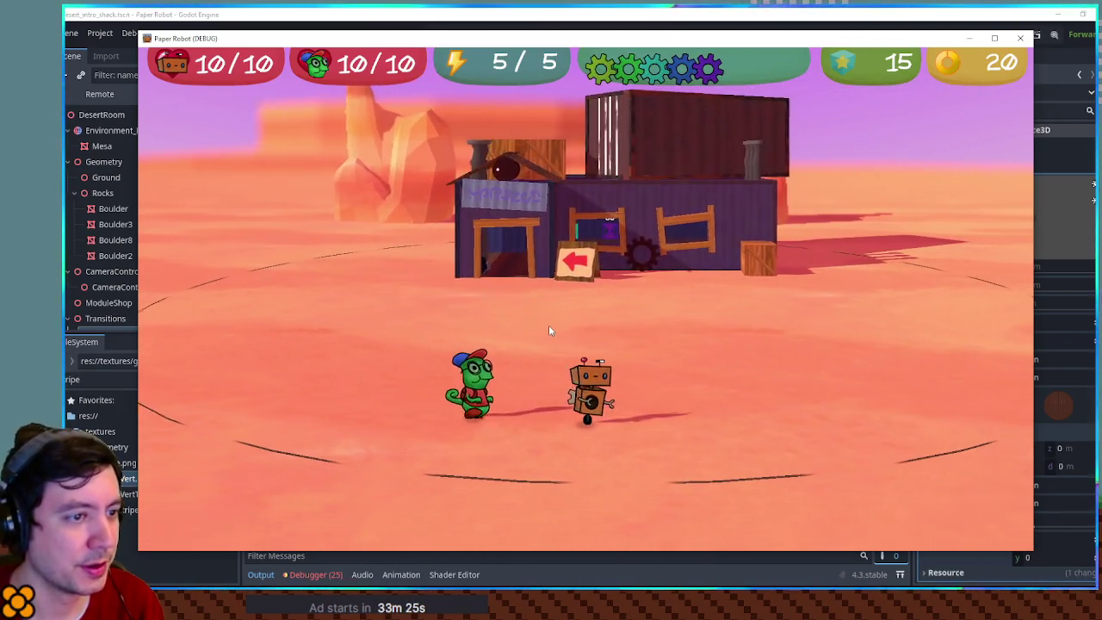
key(Up)
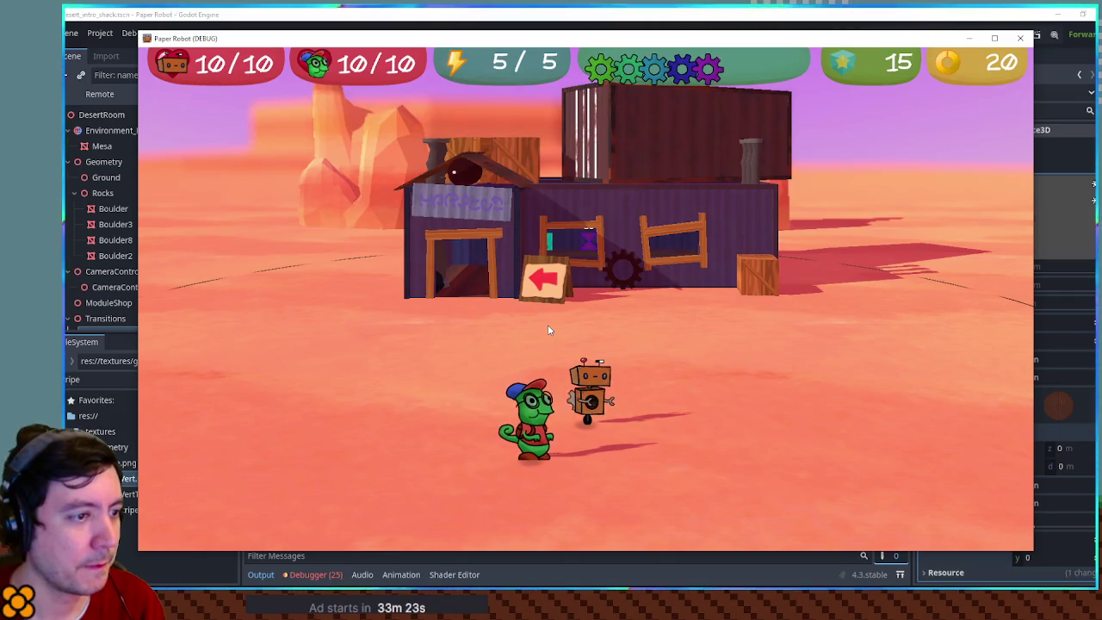
key(Left)
key(Right)
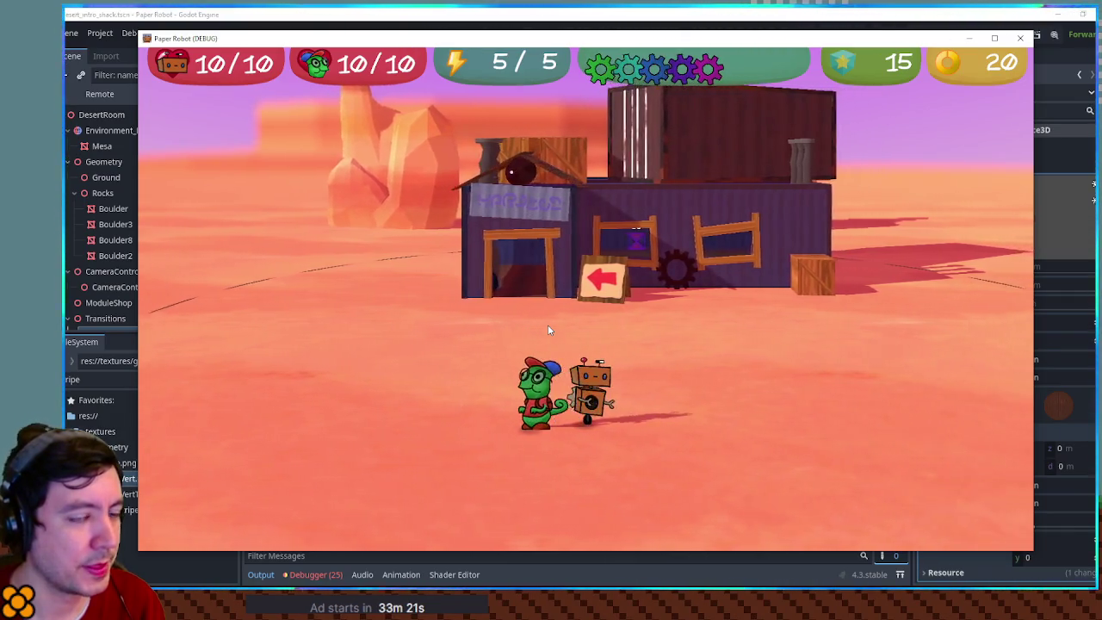
key(Right)
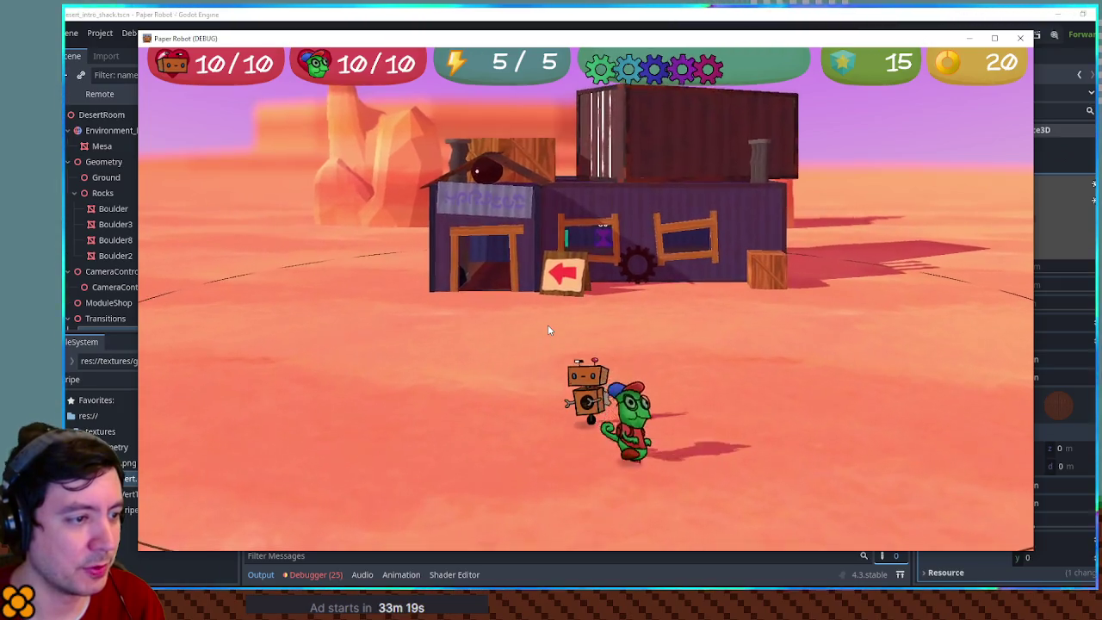
key(Up)
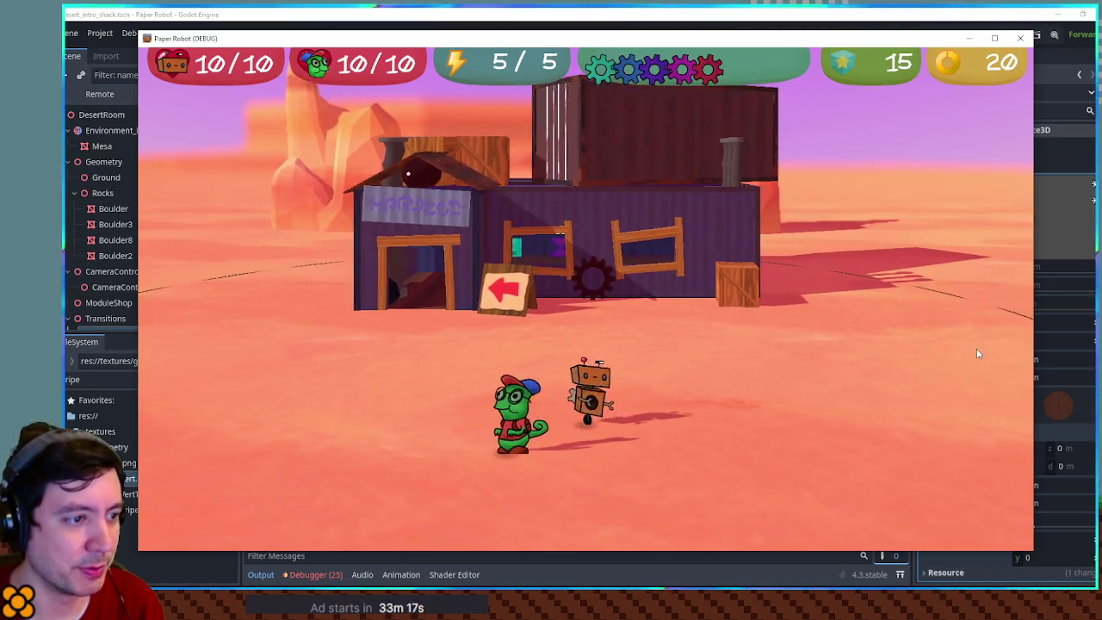
key(Left)
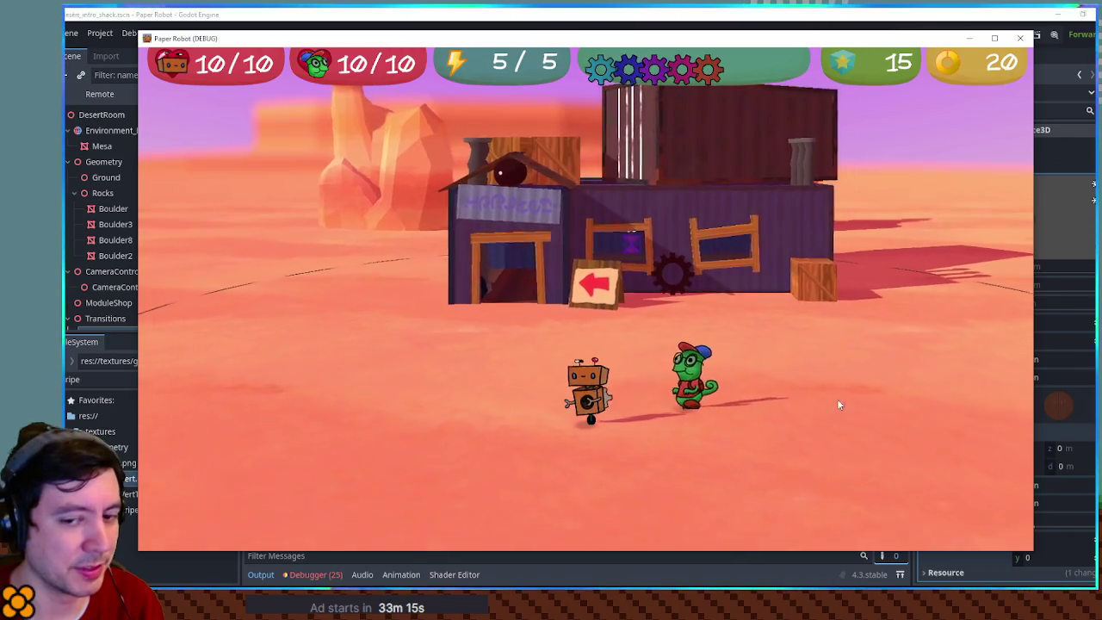
key(Up)
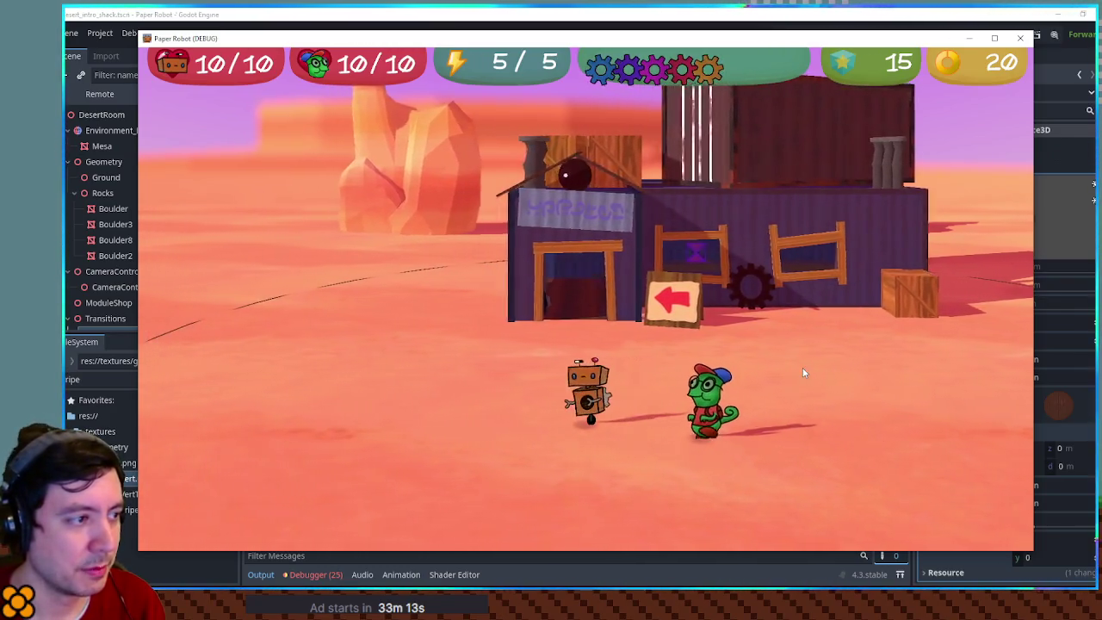
key(Left)
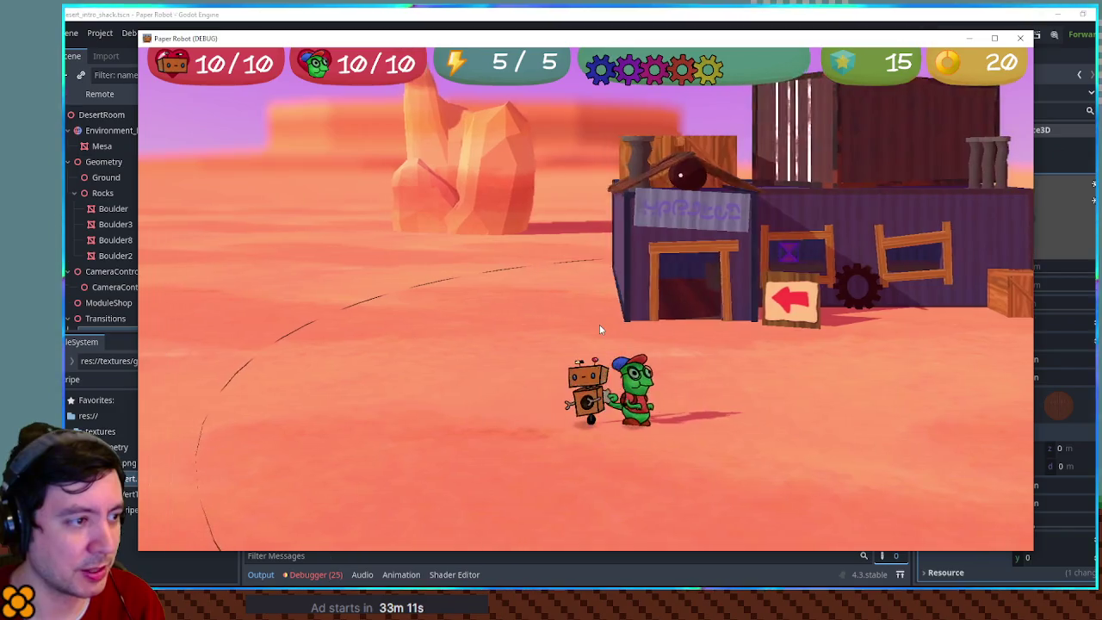
key(Right)
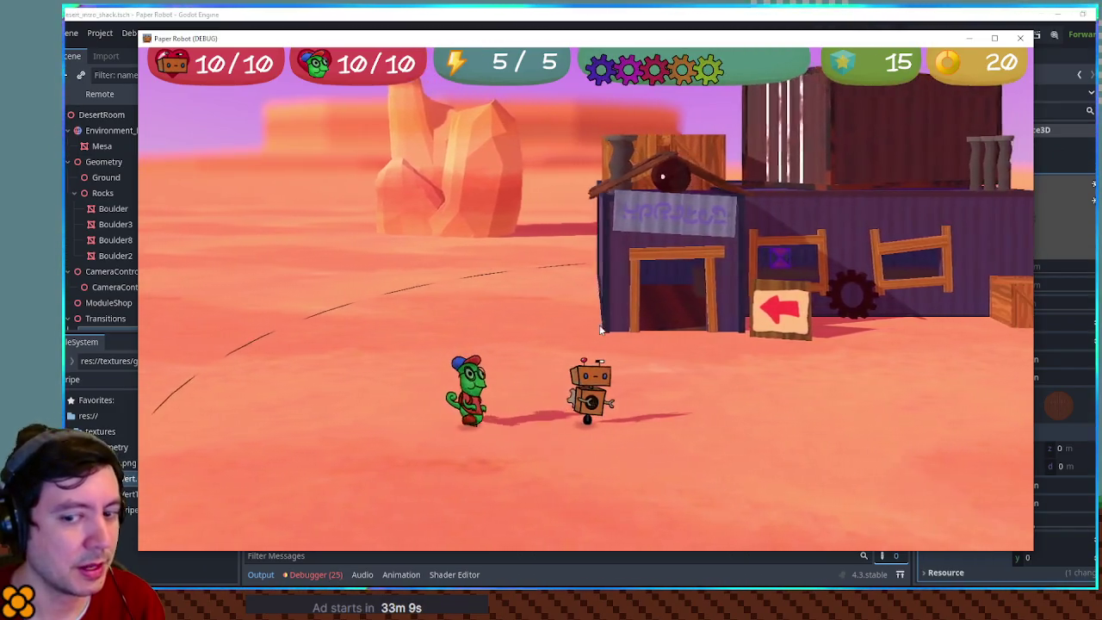
key(Right)
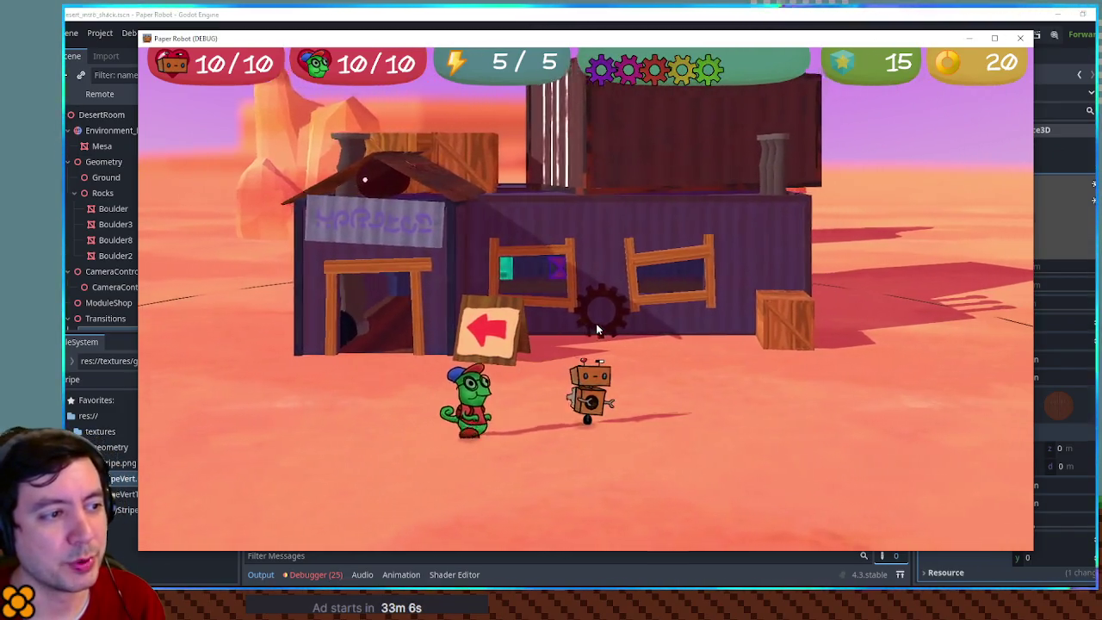
key(Right)
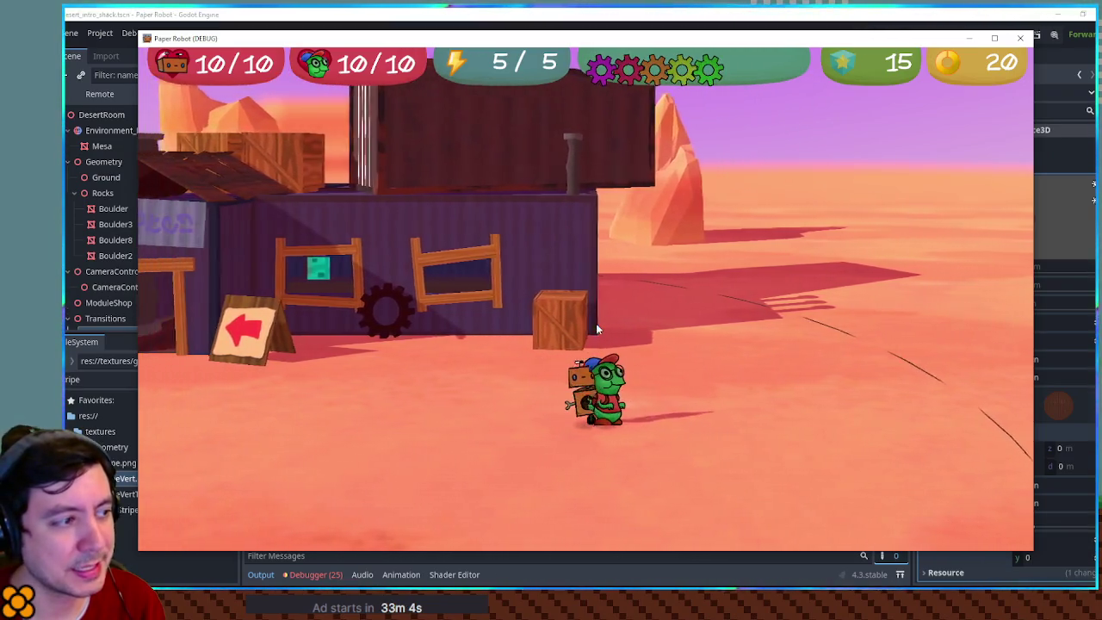
- Walk the robot back left to the arrow-sign shack and toward the camera, then close the game
key(Left)
key(Right)
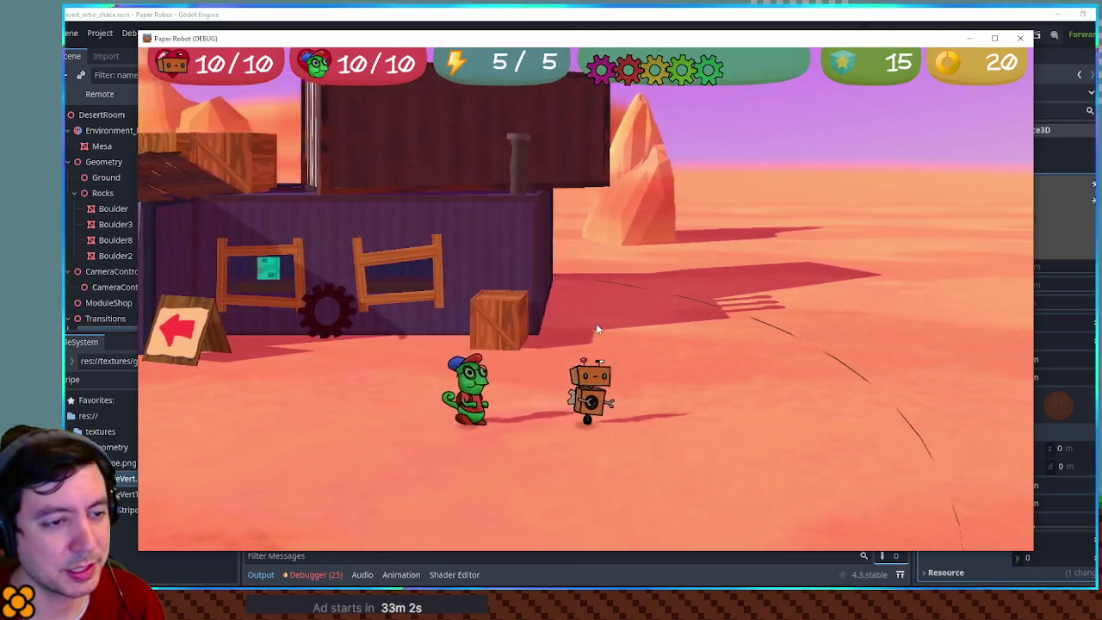
key(Left)
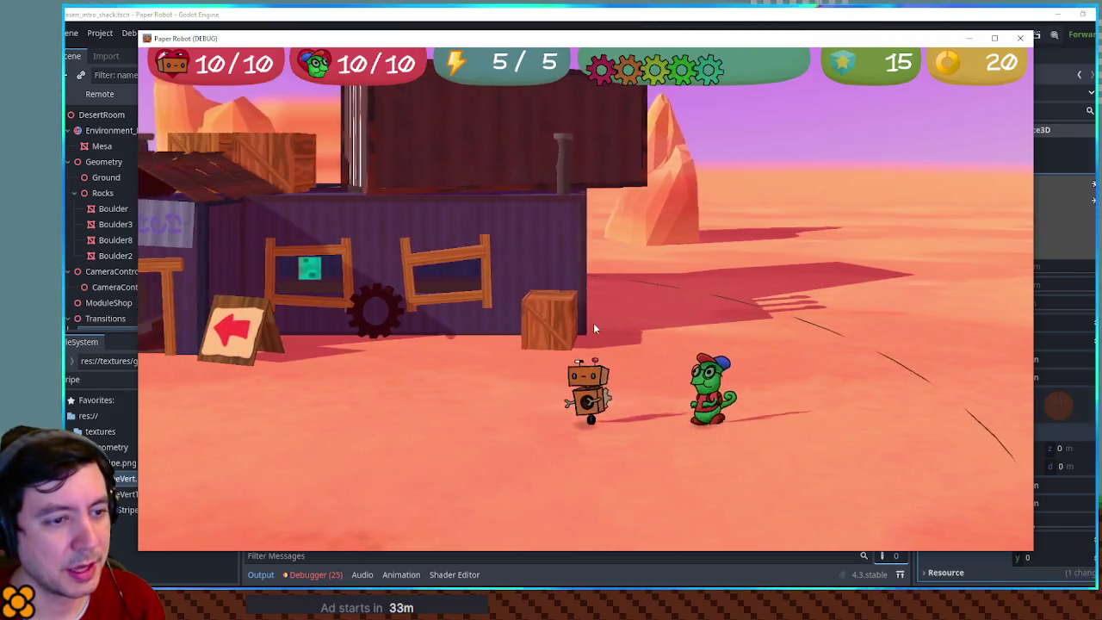
key(Left)
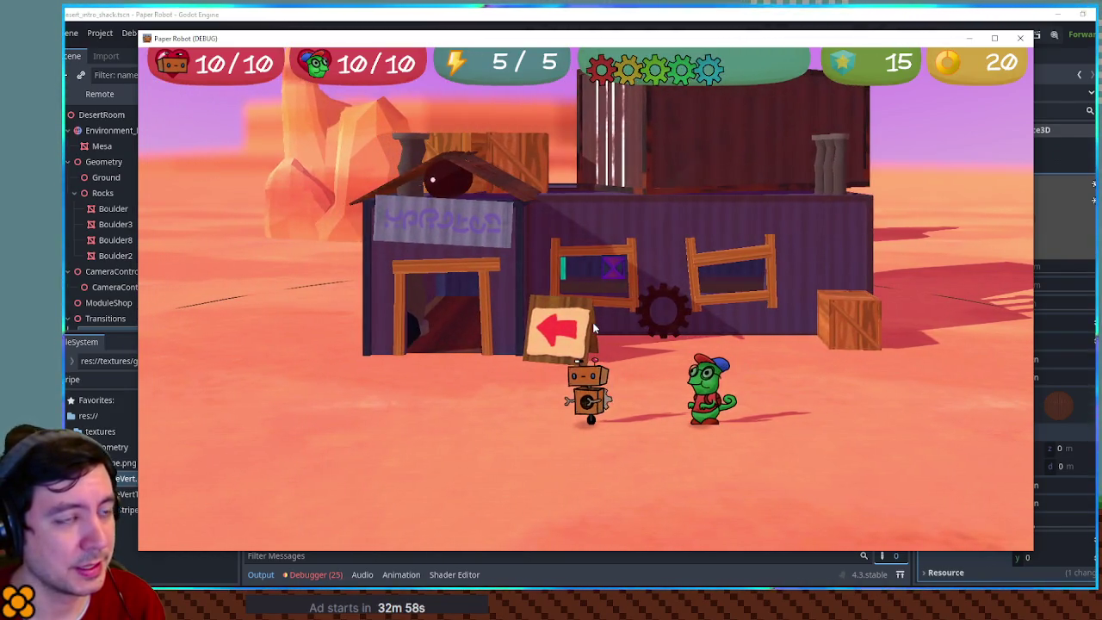
key(Left)
key(Right)
key(Left)
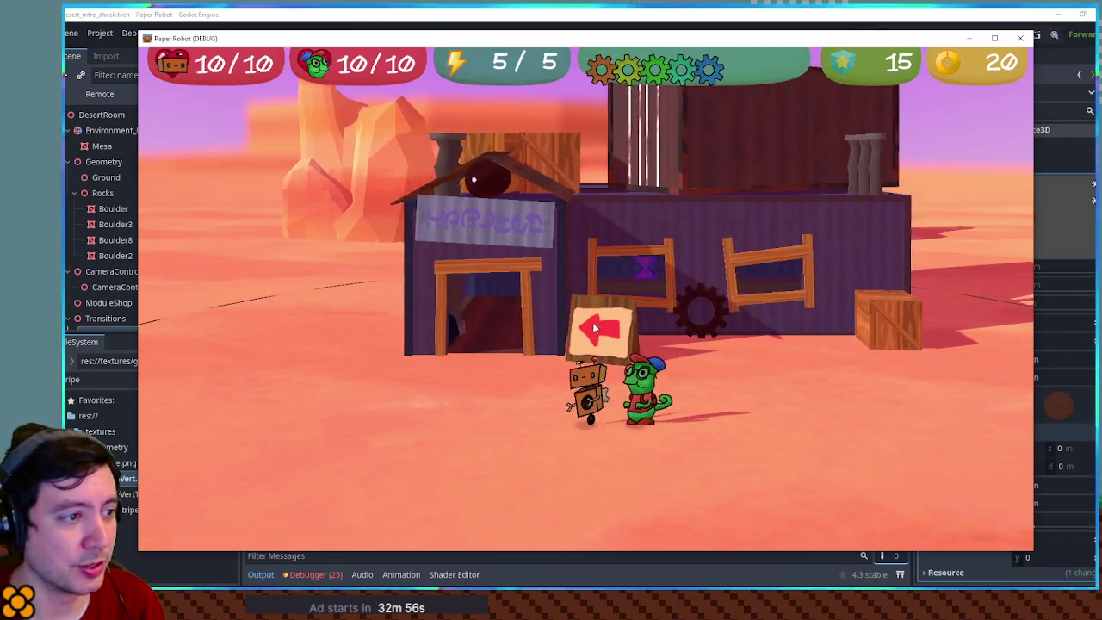
key(Left)
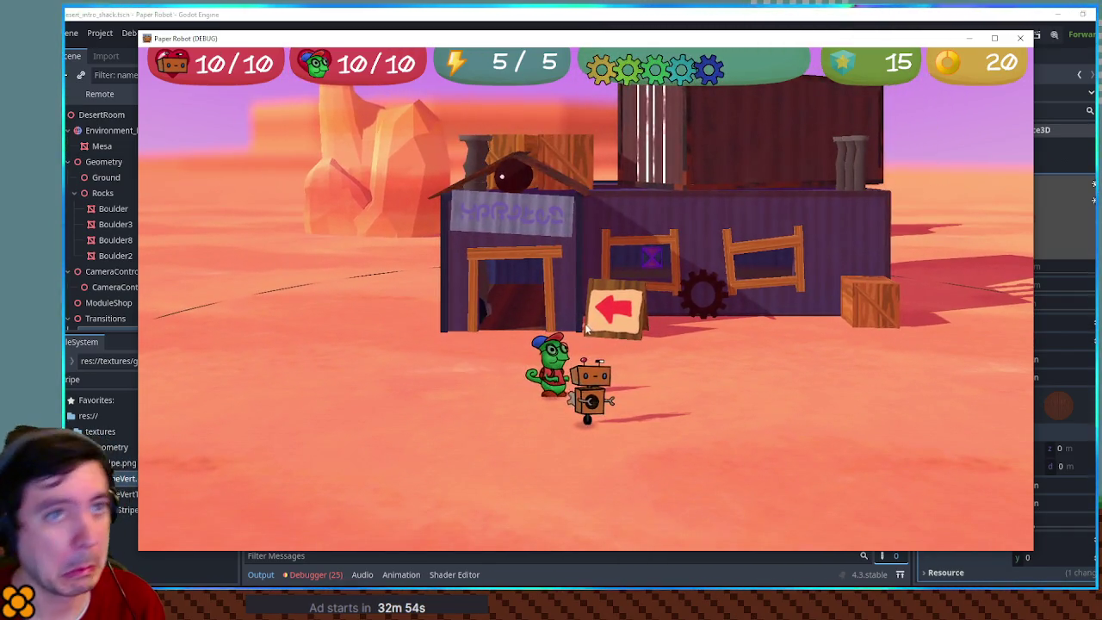
key(Down)
key(Up)
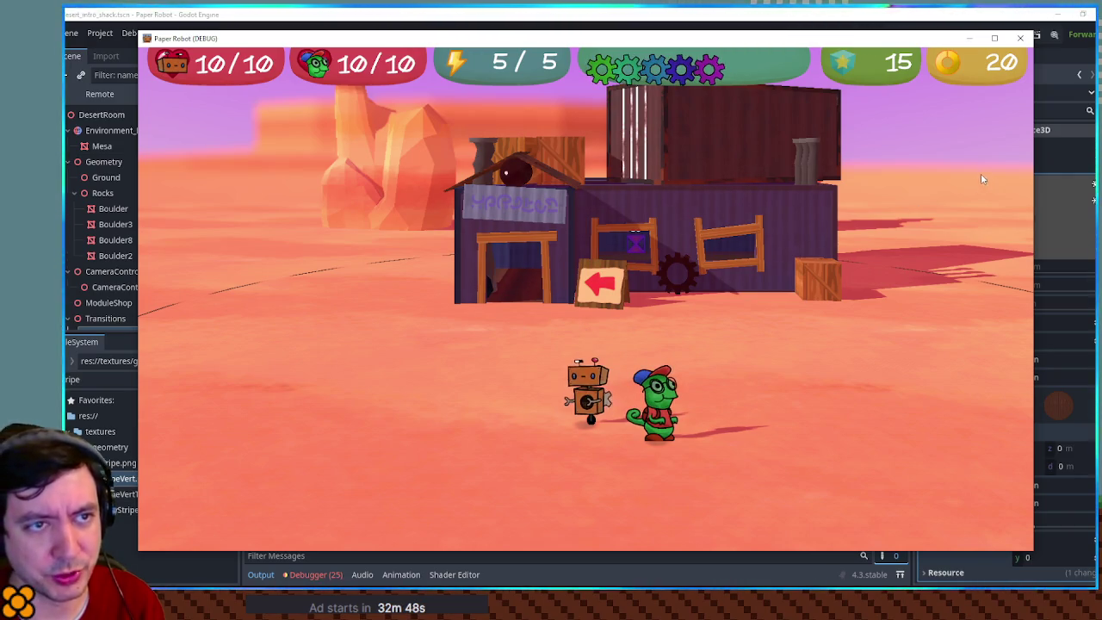
click(1021, 40)
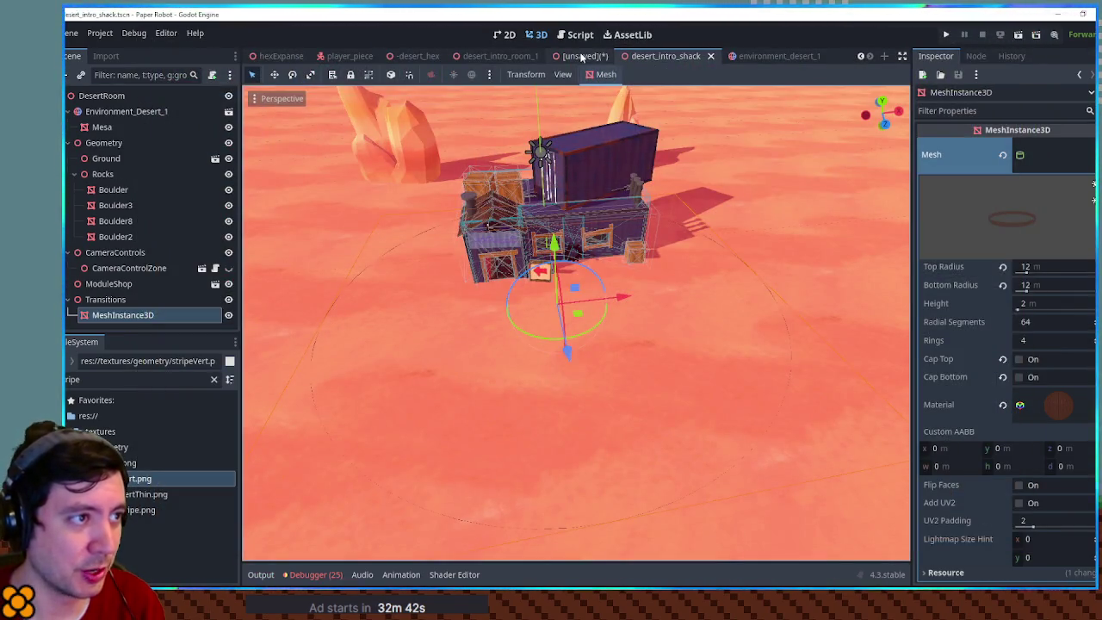
- Switch to the hexExpanse scene and orbit around its hex terrain for a close look at the tiles
click(277, 56)
scroll(582, 306, down, 5)
scroll(582, 306, up, 3)
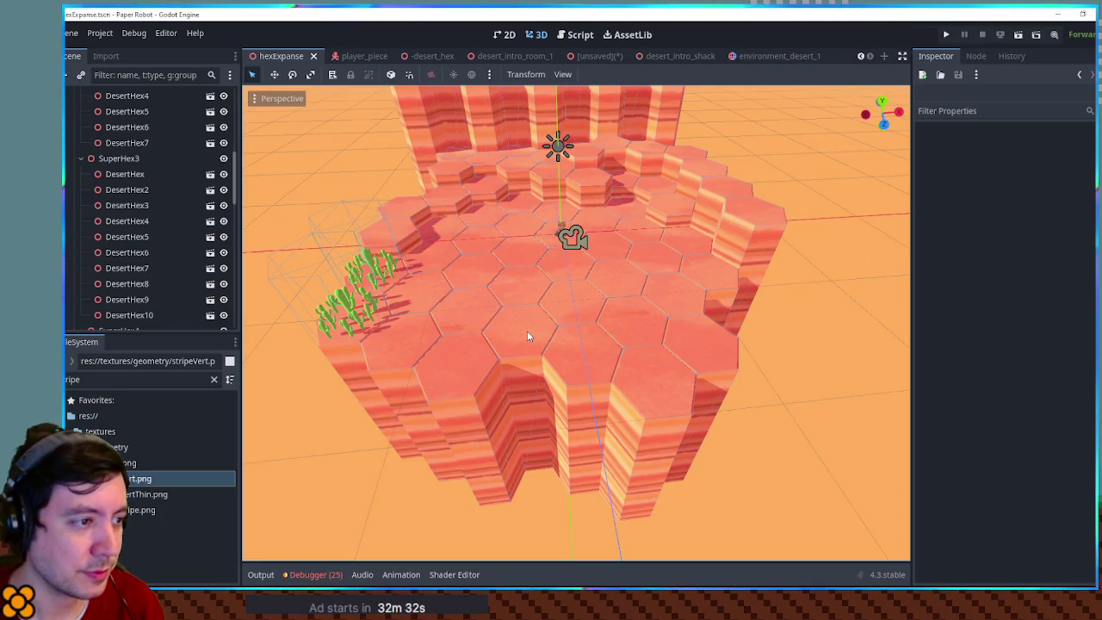
scroll(528, 336, up, 3)
scroll(528, 336, down, 1)
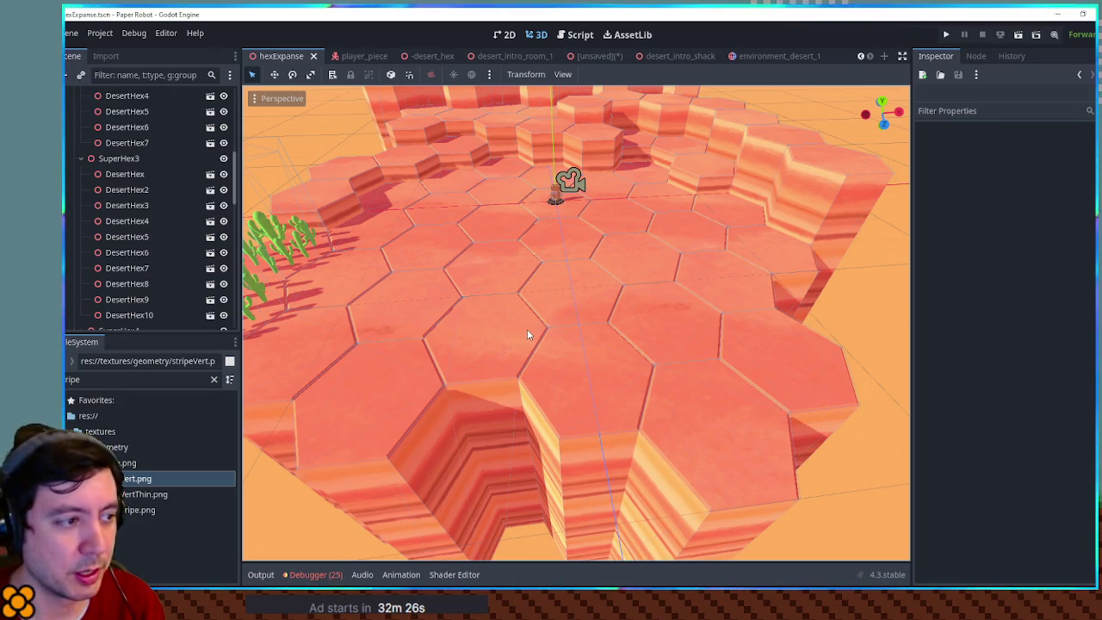
mouse_move(533, 327)
mouse_down()
mouse_move(652, 315)
mouse_move(545, 330)
mouse_move(557, 321)
mouse_up()
scroll(558, 326, up, 2)
scroll(561, 327, down, 3)
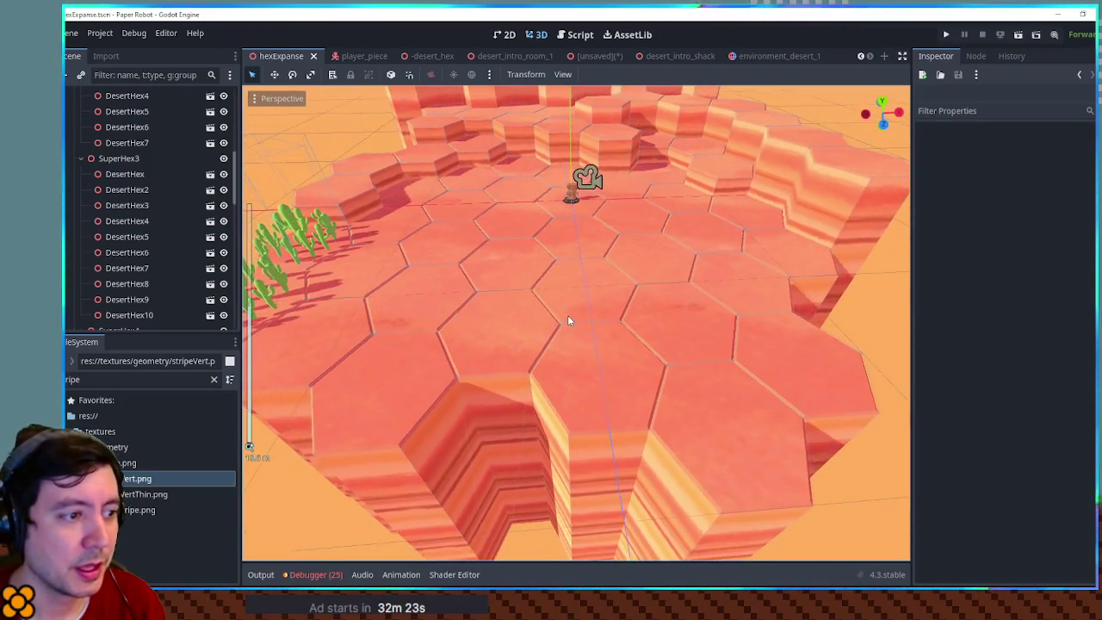
scroll(567, 321, up, 1)
mouse_move(565, 315)
mouse_down()
mouse_move(630, 317)
mouse_move(553, 325)
mouse_up()
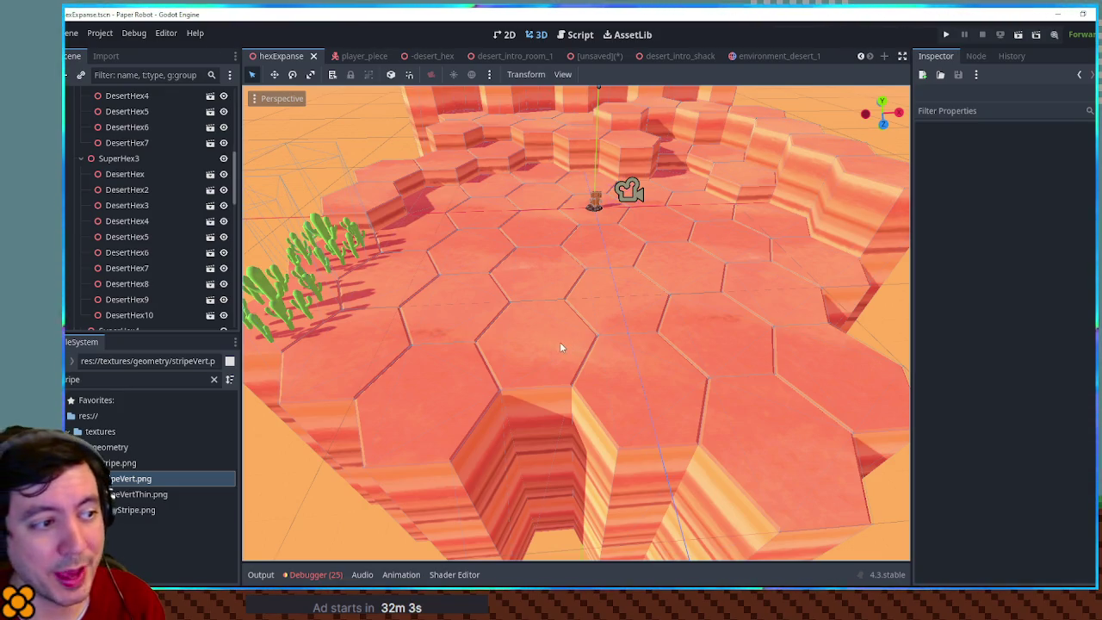
drag(560, 342, 646, 336)
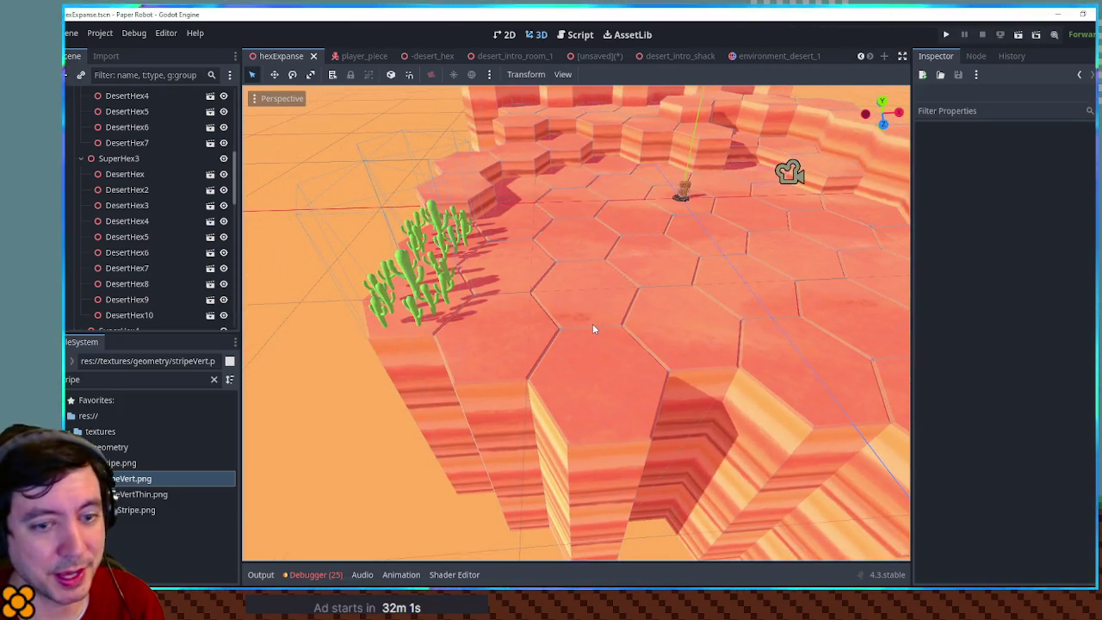
drag(711, 328, 594, 325)
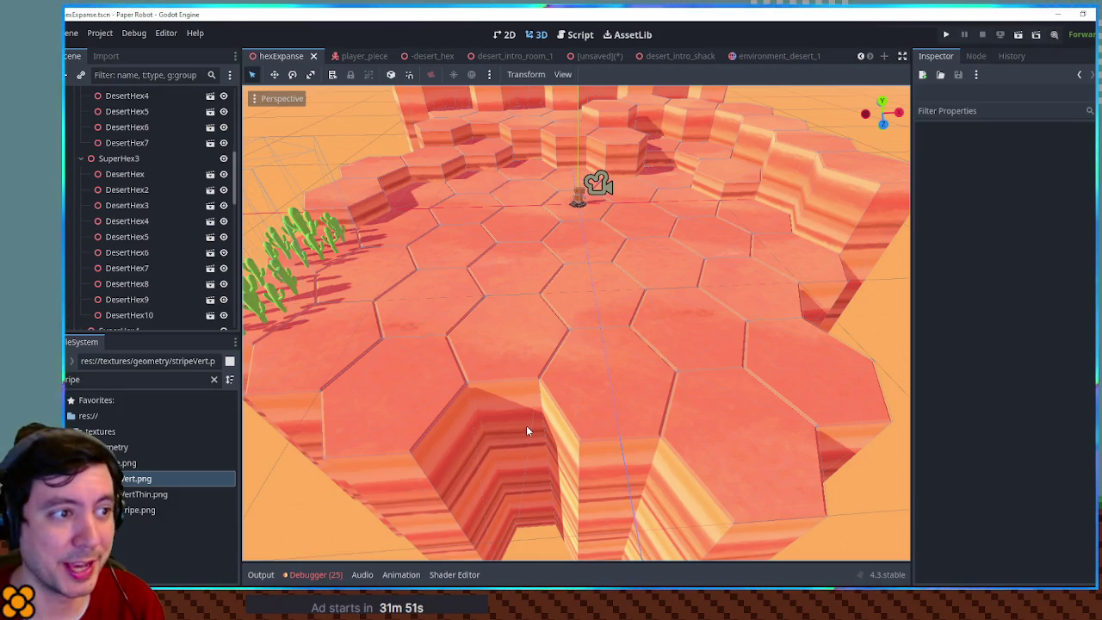
mouse_move(538, 410)
mouse_down()
mouse_move(598, 336)
mouse_move(533, 480)
mouse_move(662, 287)
mouse_up()
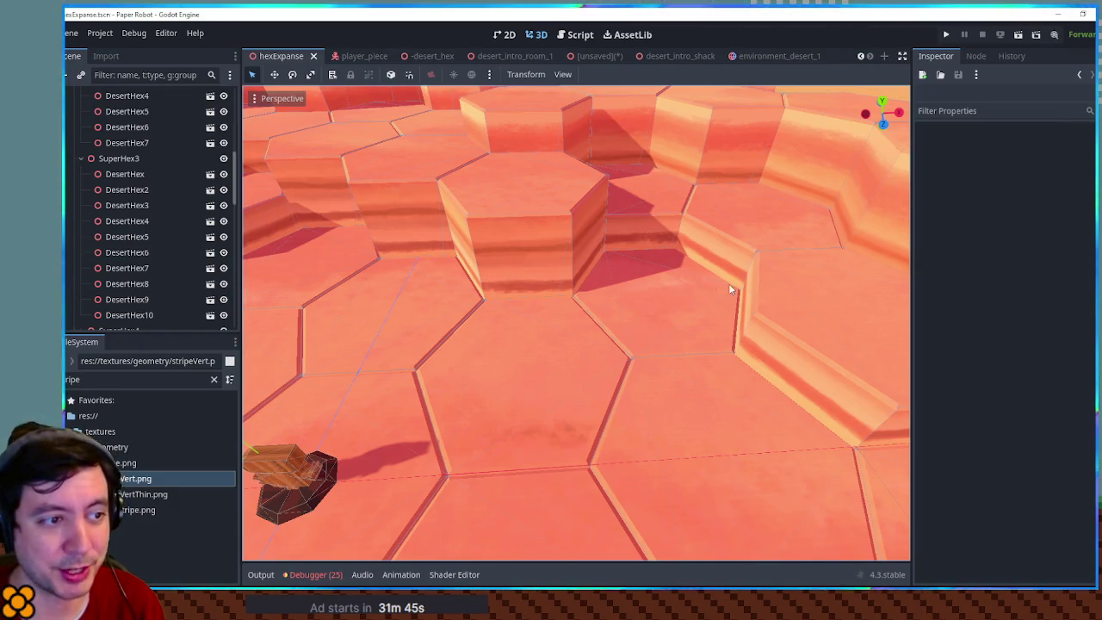
scroll(792, 341, down, 8)
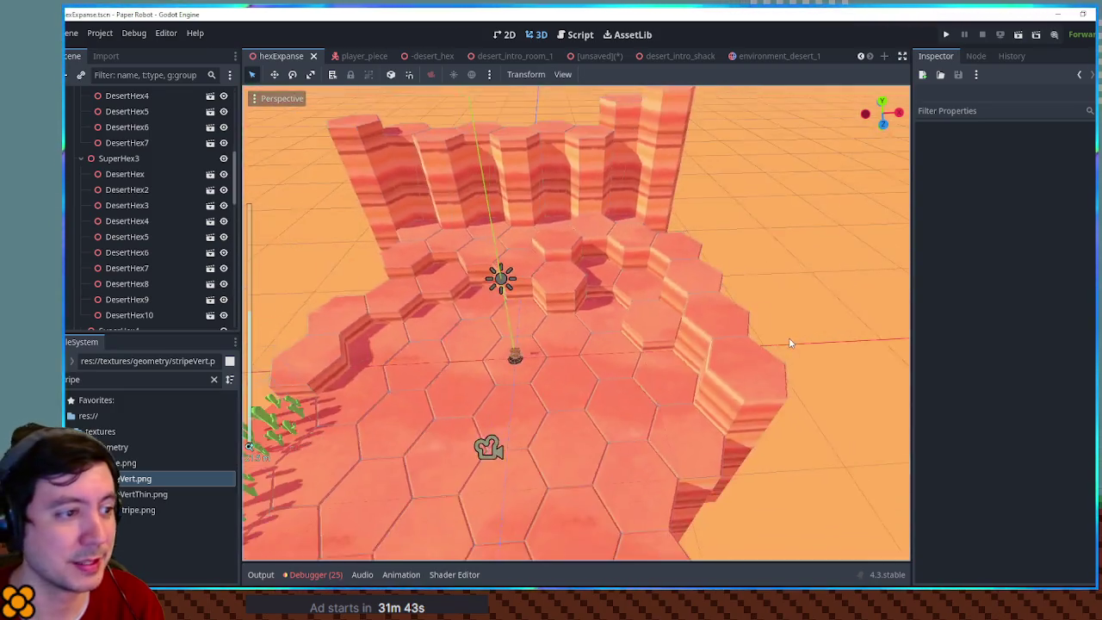
scroll(728, 322, up, 3)
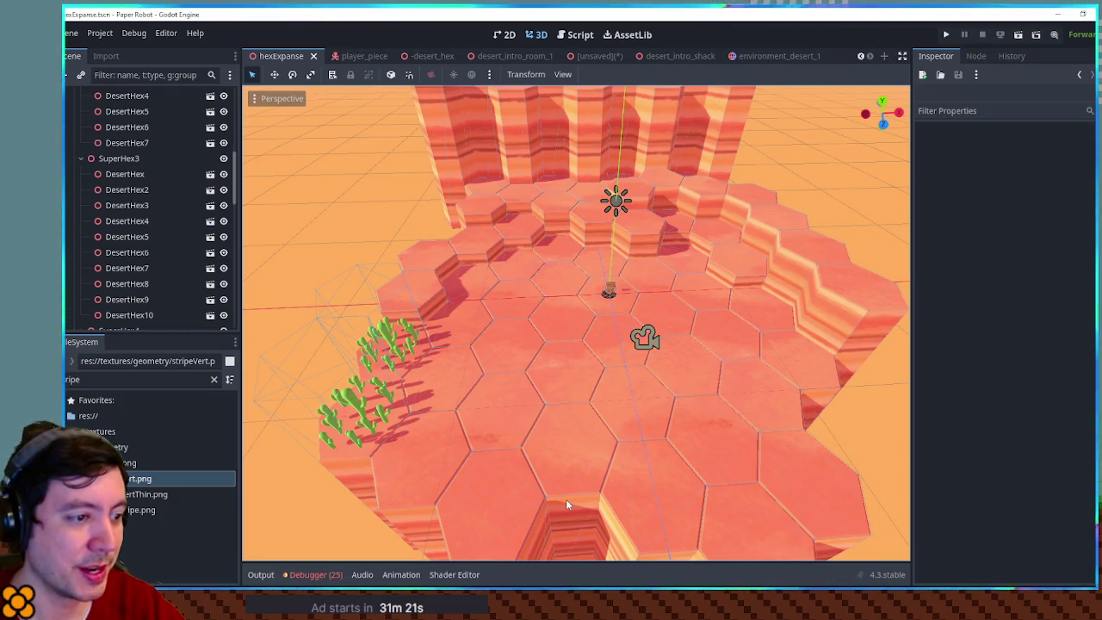
scroll(566, 505, down, 3)
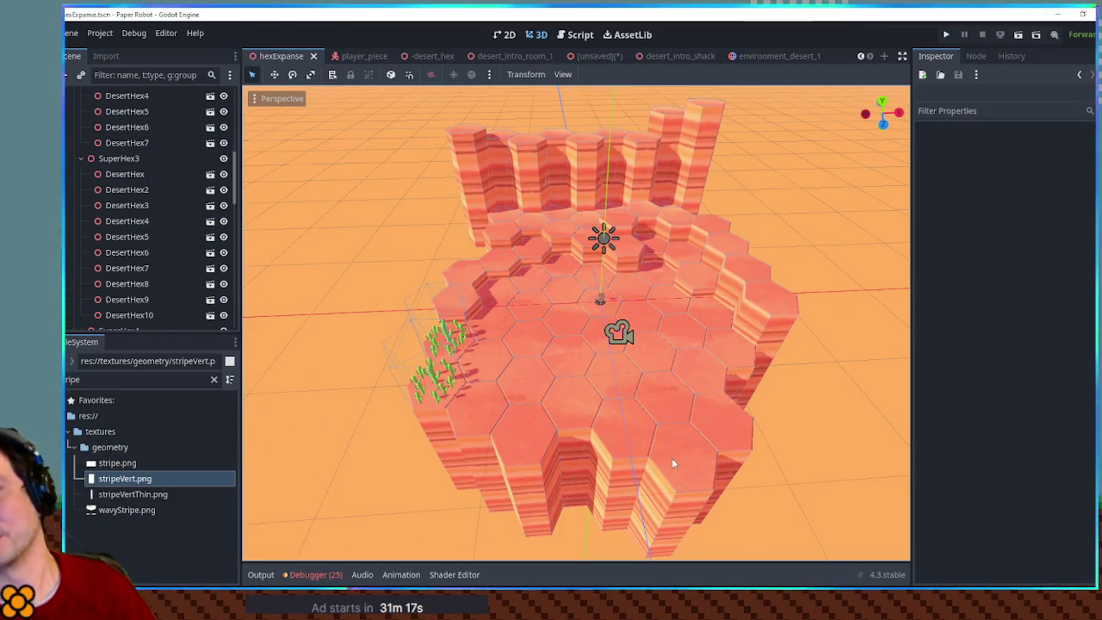
mouse_move(785, 454)
mouse_down()
mouse_move(745, 433)
mouse_move(737, 413)
mouse_move(757, 417)
mouse_up()
scroll(706, 368, up, 4)
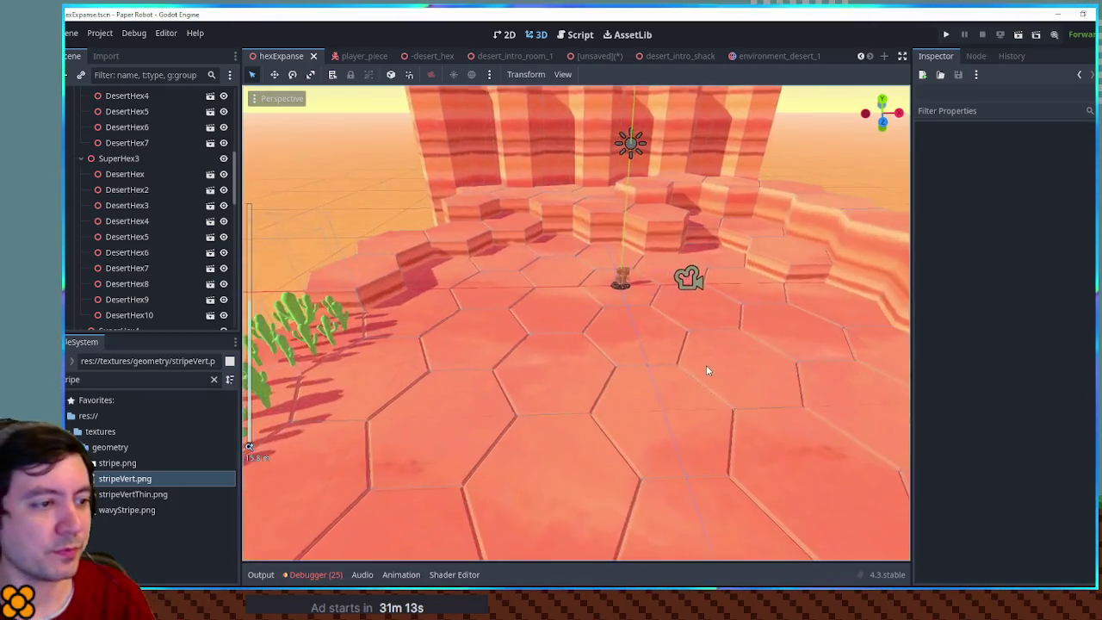
drag(711, 381, 659, 410)
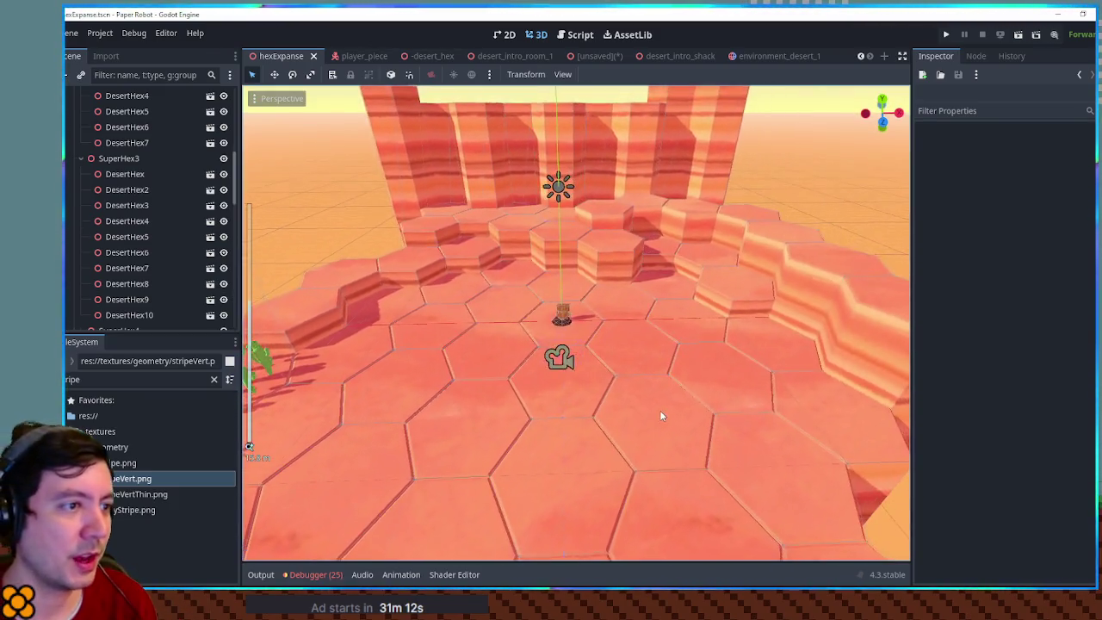
click(672, 56)
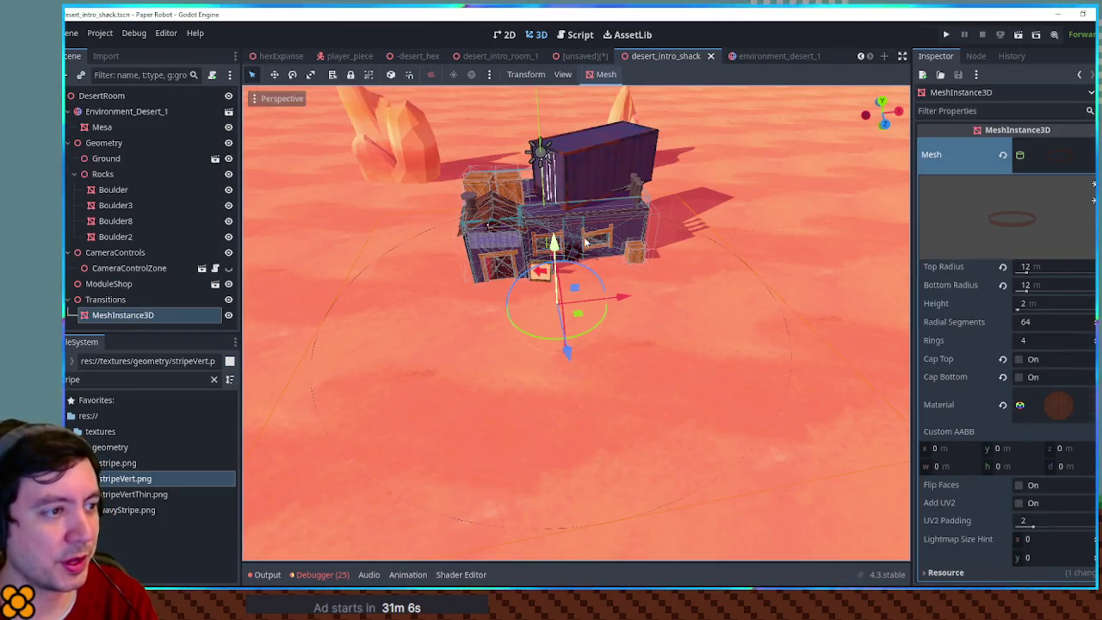
- Delete the ModuleShop shack, keeping the ring, then save and playtest the scene with F6
key(Delete)
click(631, 320)
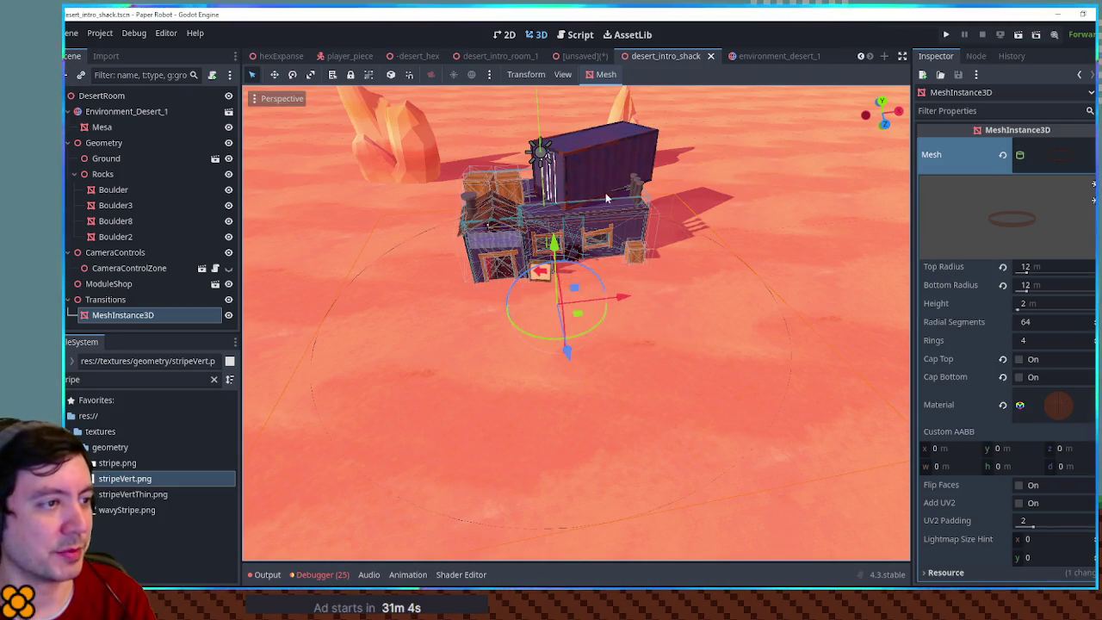
click(598, 177)
key(Delete)
key(Return)
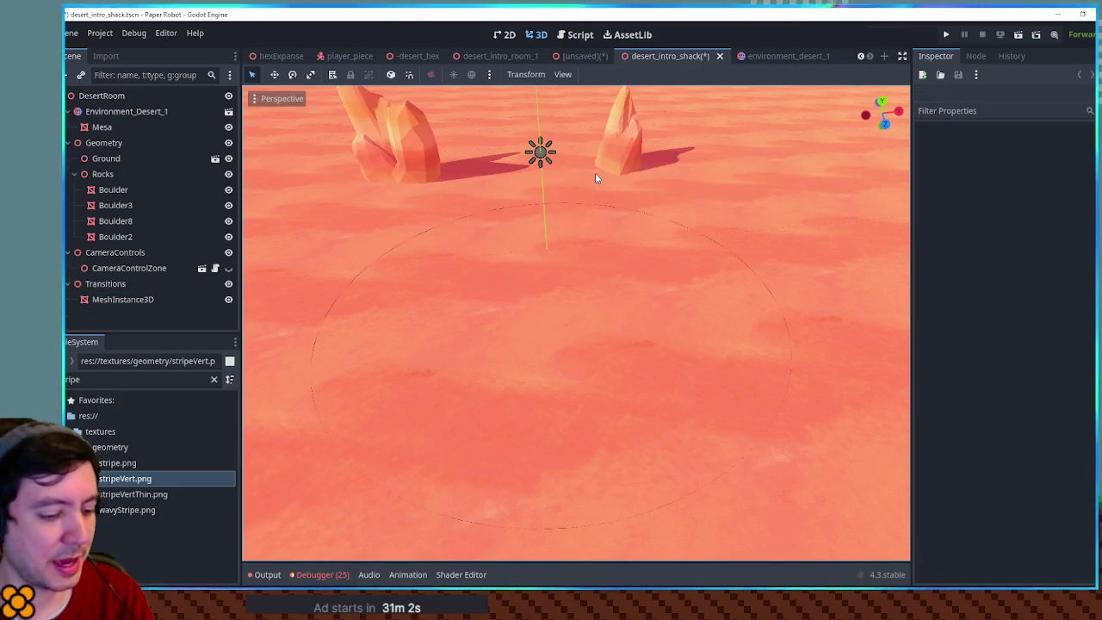
key(F6)
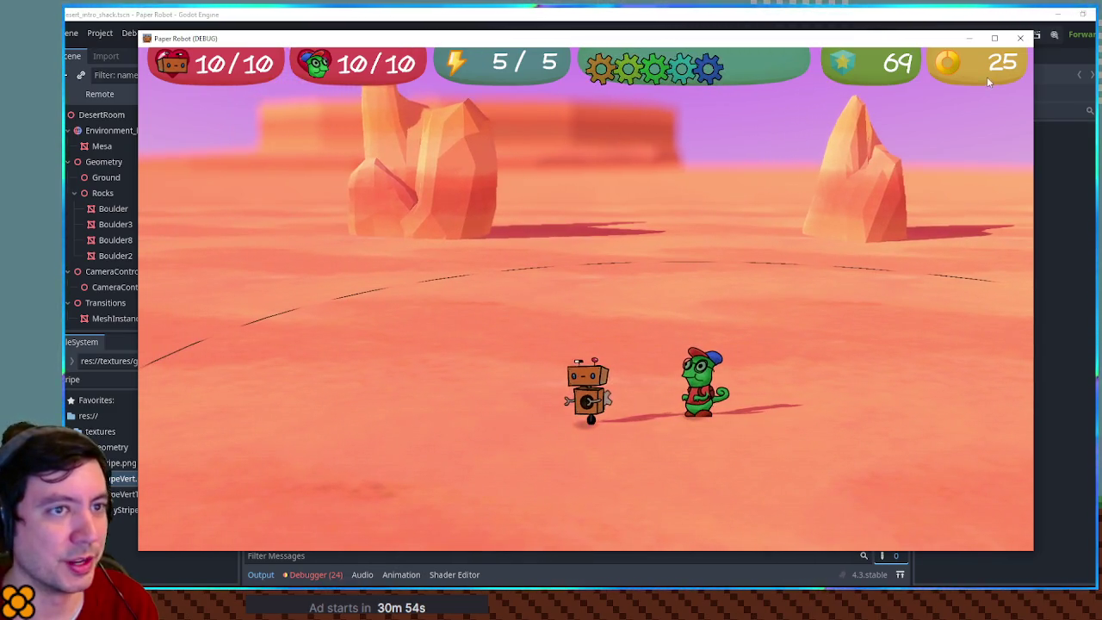
click(1024, 41)
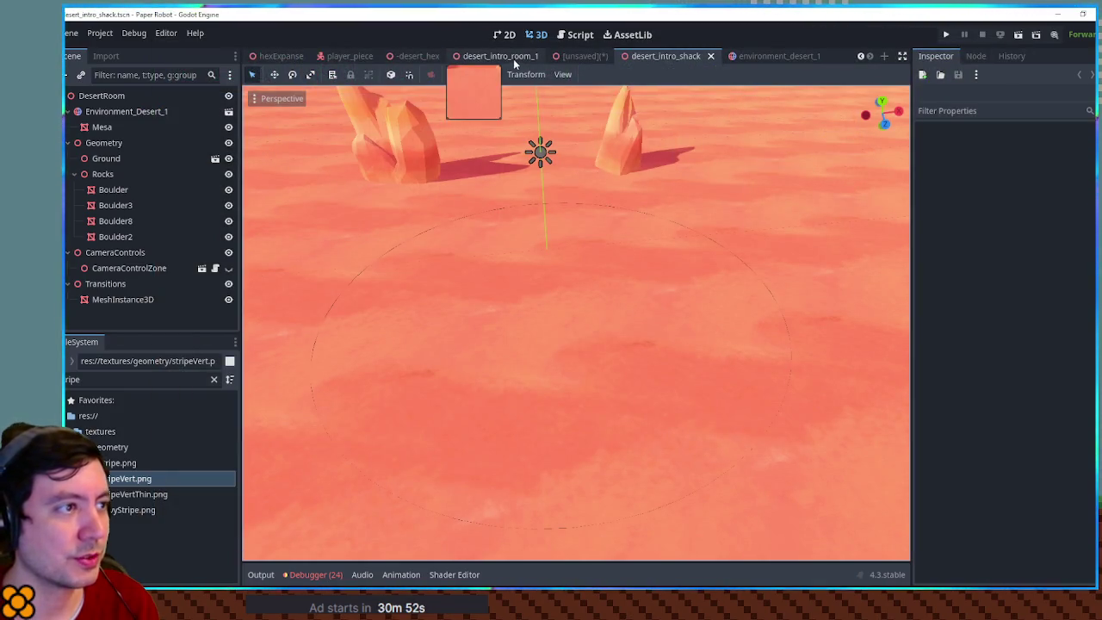
- Orbit around the rocks of desert_intro_room_1, then return to the hexExpanse scene
click(511, 57)
scroll(624, 284, up, 10)
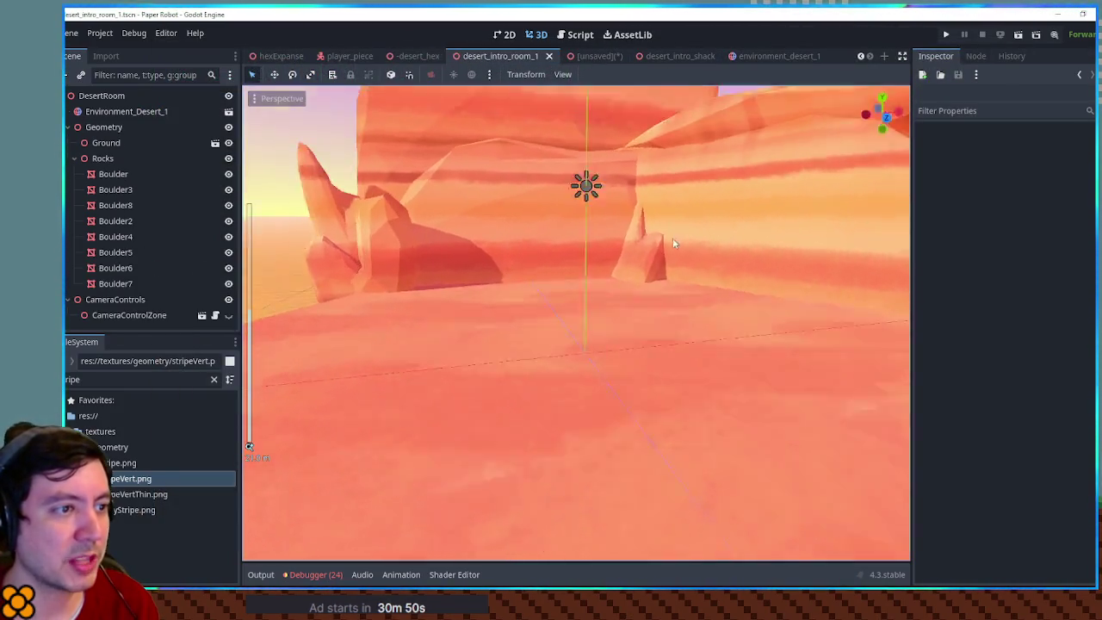
mouse_move(694, 256)
mouse_down()
mouse_move(677, 265)
mouse_move(731, 263)
mouse_move(571, 253)
mouse_move(752, 271)
mouse_move(655, 259)
mouse_move(770, 247)
mouse_move(555, 197)
mouse_up()
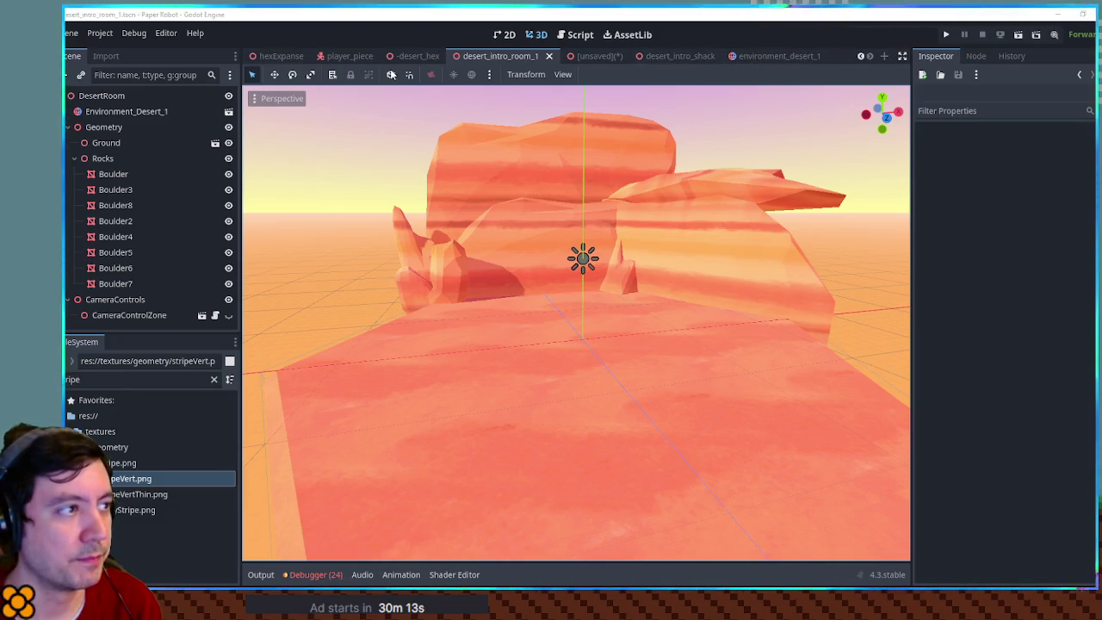
click(281, 56)
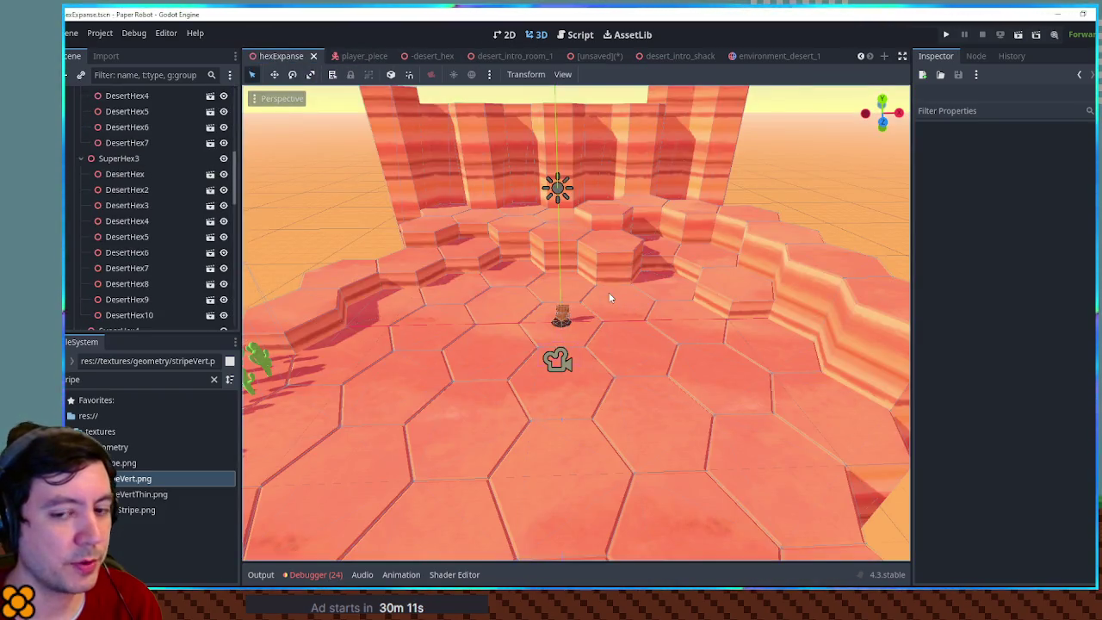
scroll(598, 322, up, 5)
click(538, 314)
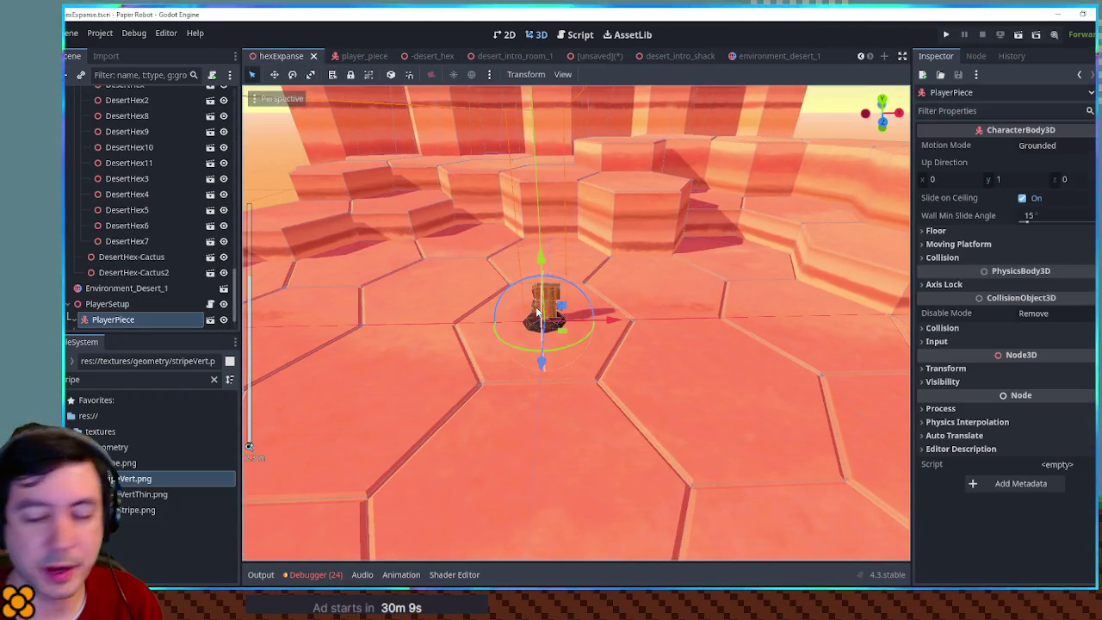
scroll(536, 312, down, 3)
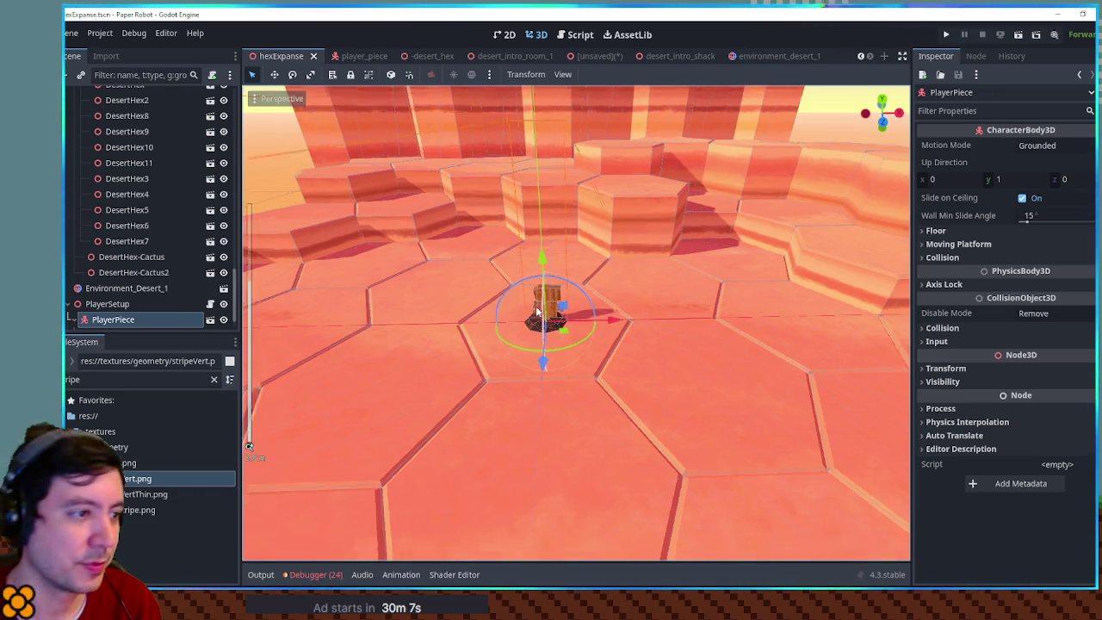
scroll(535, 312, down, 3)
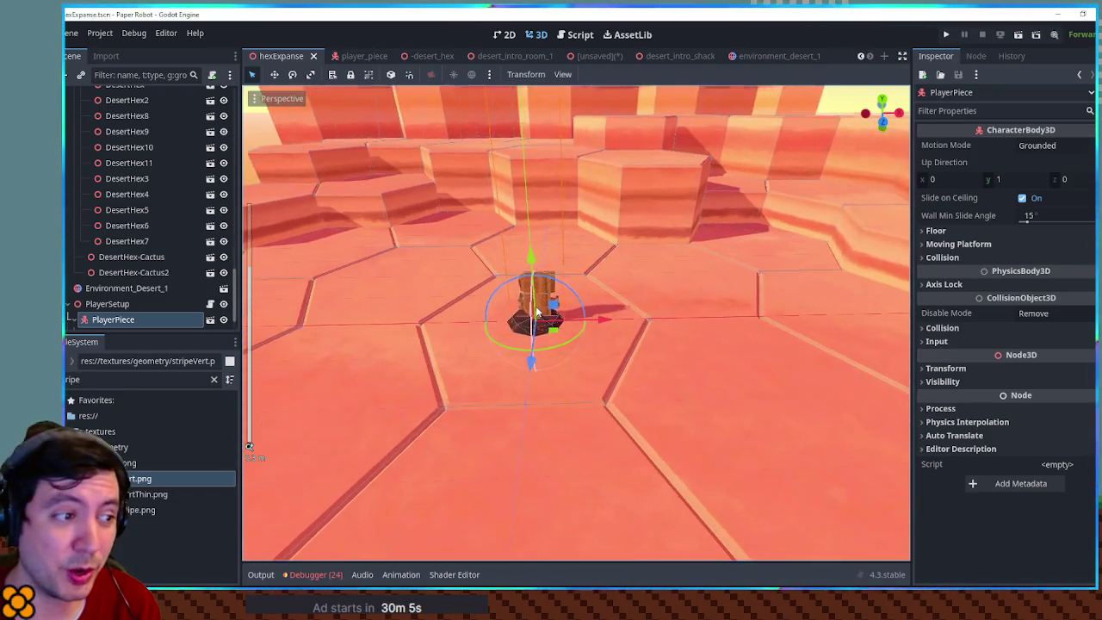
scroll(535, 312, down, 5)
scroll(535, 311, up, 3)
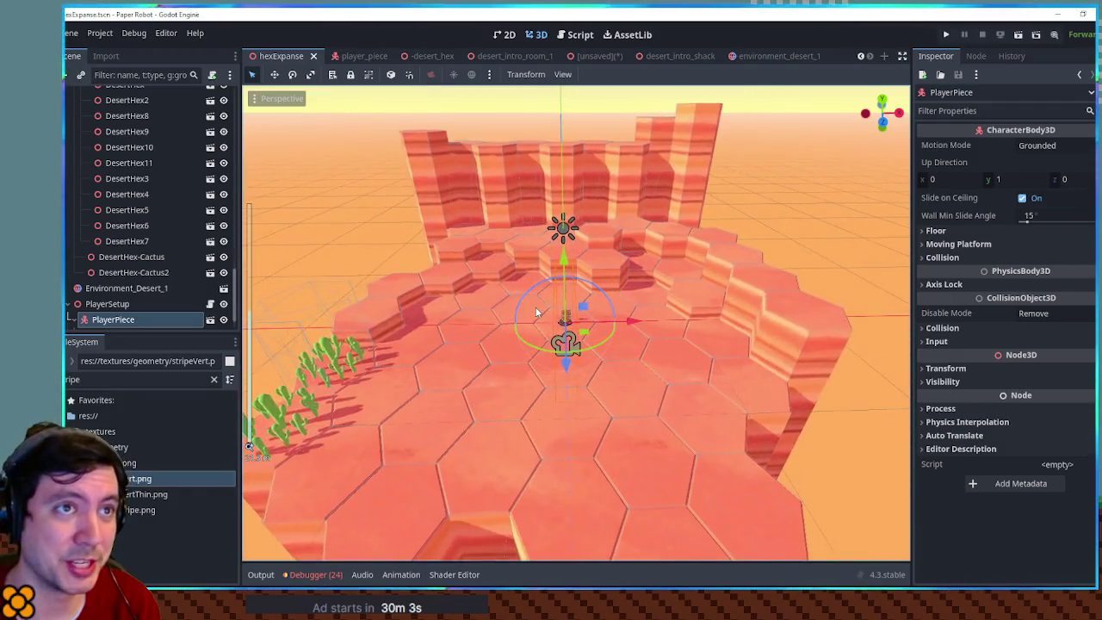
scroll(535, 312, up, 5)
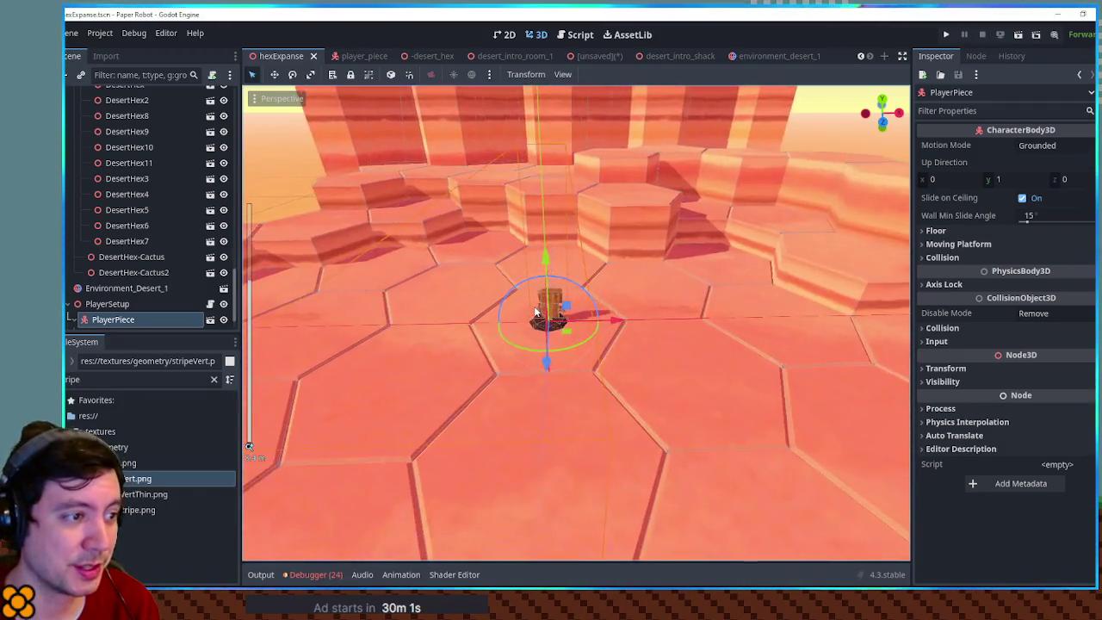
scroll(536, 312, down, 4)
scroll(535, 312, up, 3)
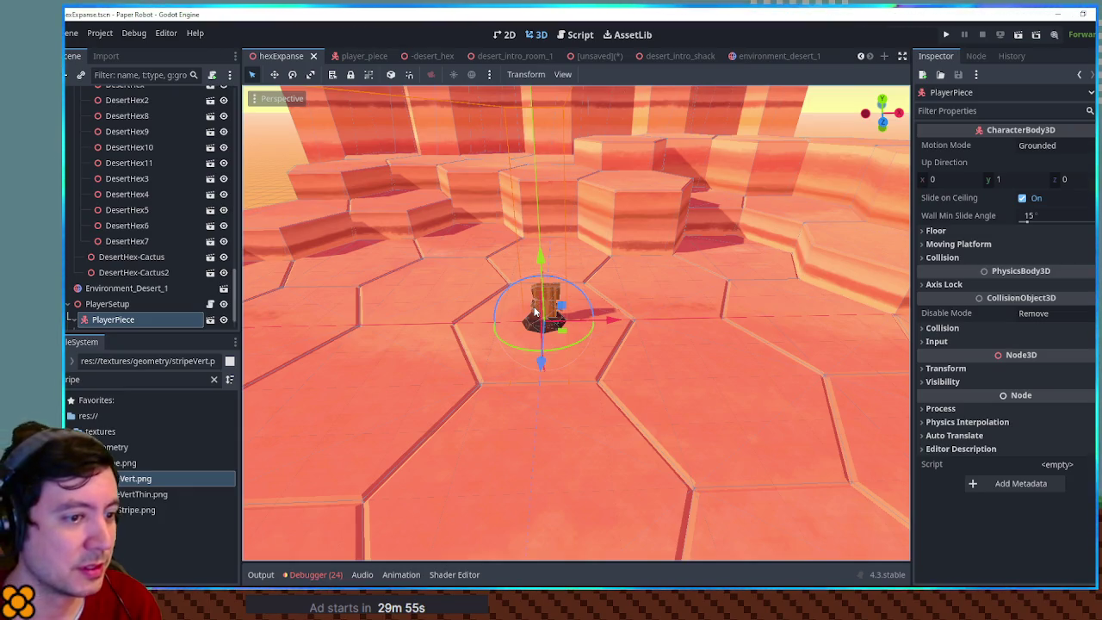
scroll(534, 308, down, 6)
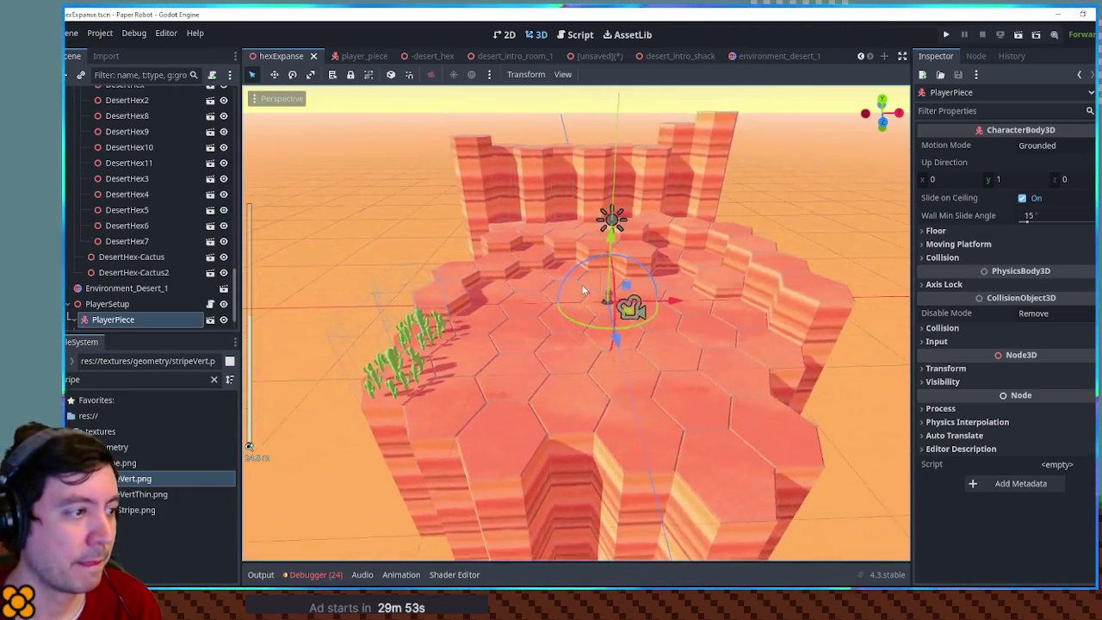
scroll(568, 293, up, 5)
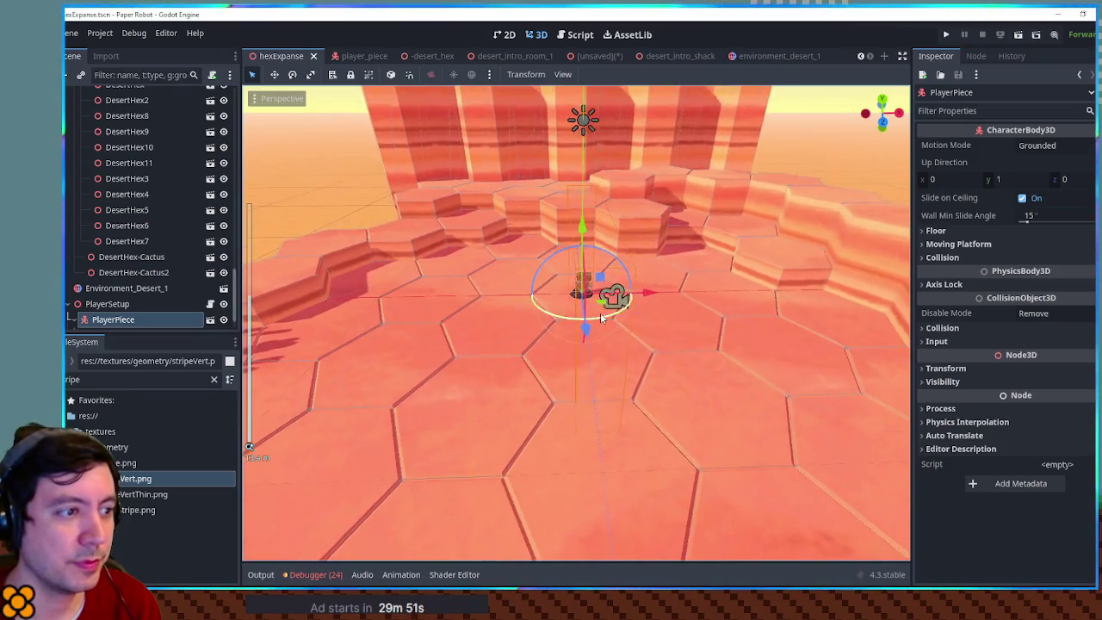
scroll(600, 315, down, 4)
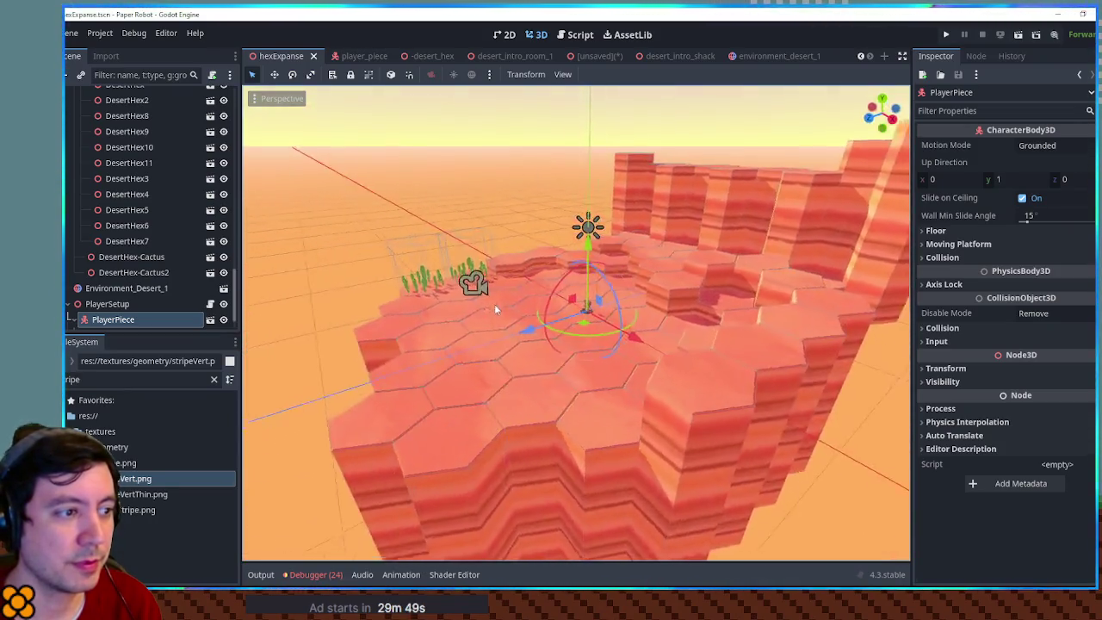
scroll(607, 322, up, 4)
scroll(612, 325, down, 3)
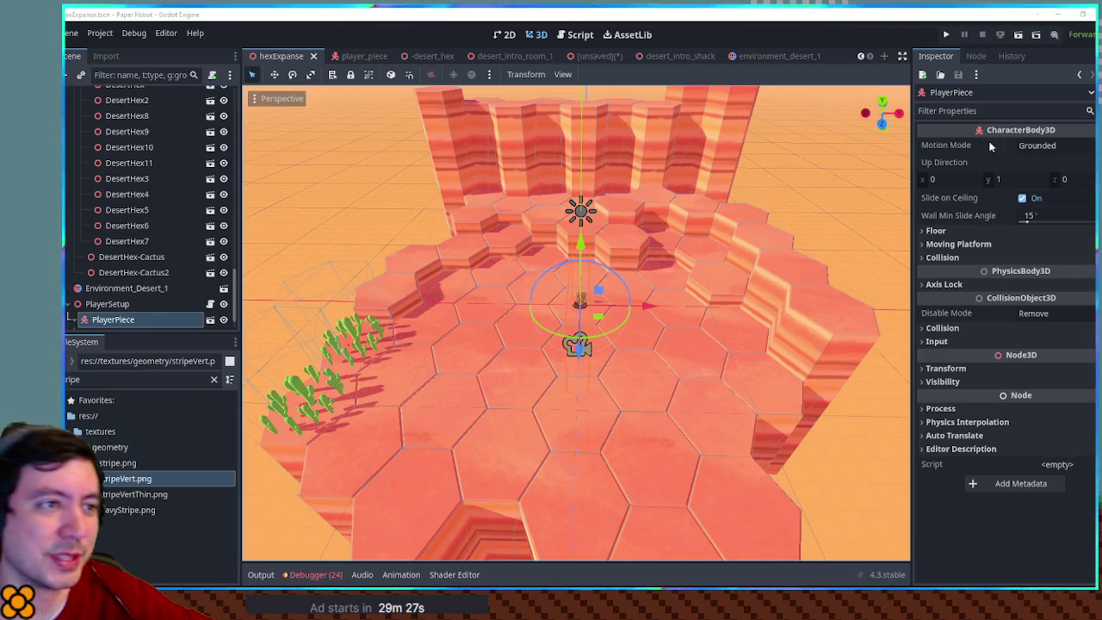
scroll(800, 55, up, 1)
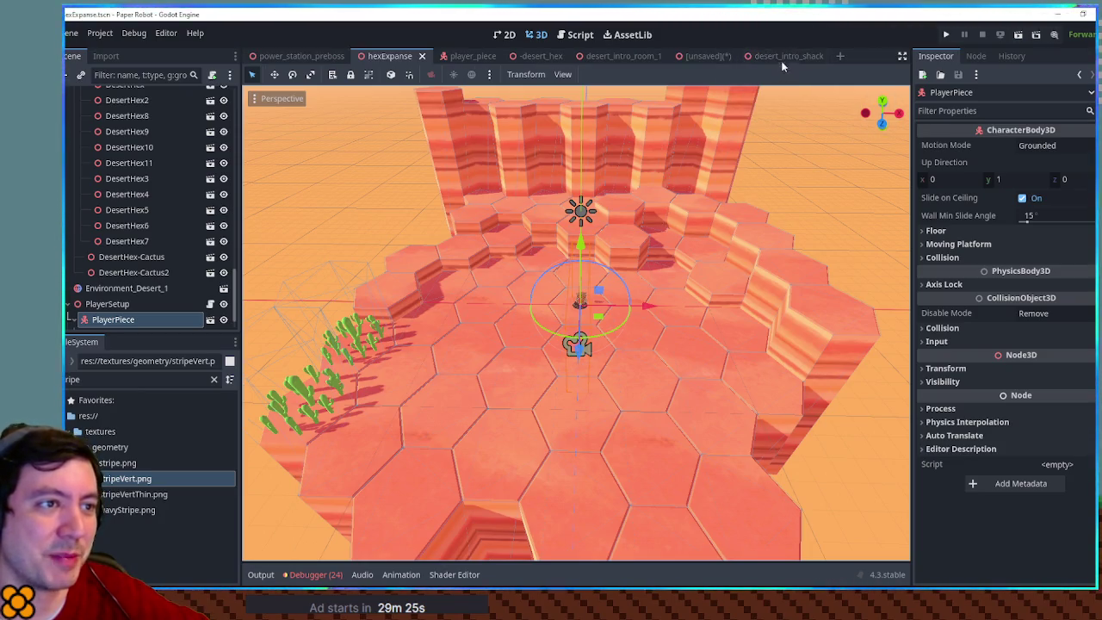
- Back in desert_intro_shack, inspect the Ground and its striped boundary, then launch the game to playtest
click(781, 55)
mouse_move(726, 291)
mouse_down()
mouse_move(708, 229)
mouse_move(594, 392)
mouse_up()
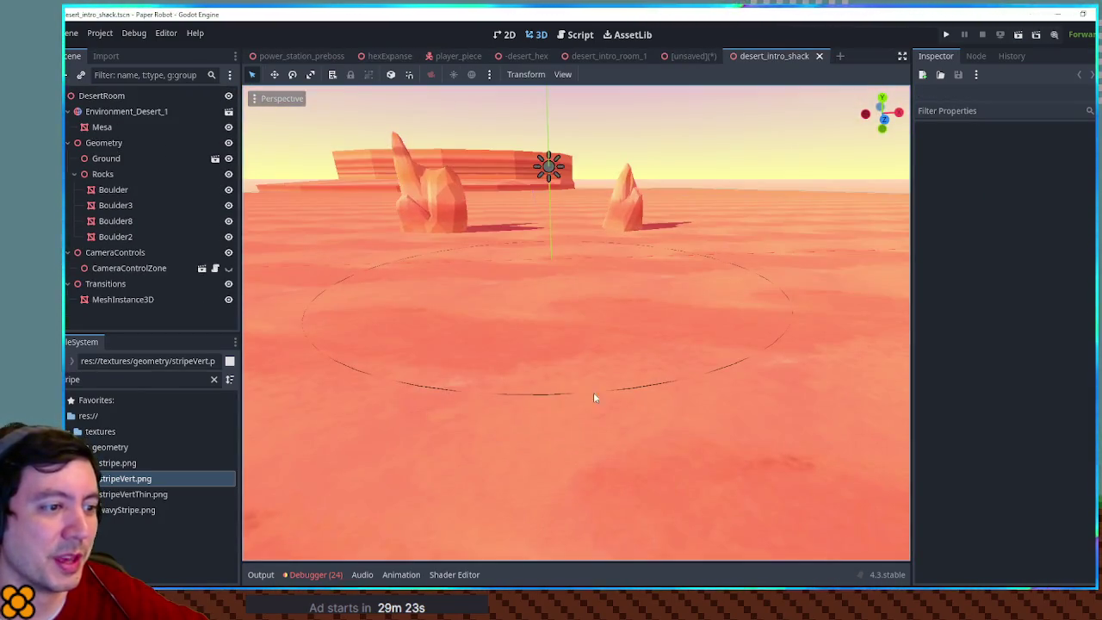
click(546, 397)
mouse_move(435, 322)
mouse_down()
mouse_move(507, 298)
mouse_move(710, 300)
mouse_move(462, 281)
mouse_move(579, 309)
mouse_up()
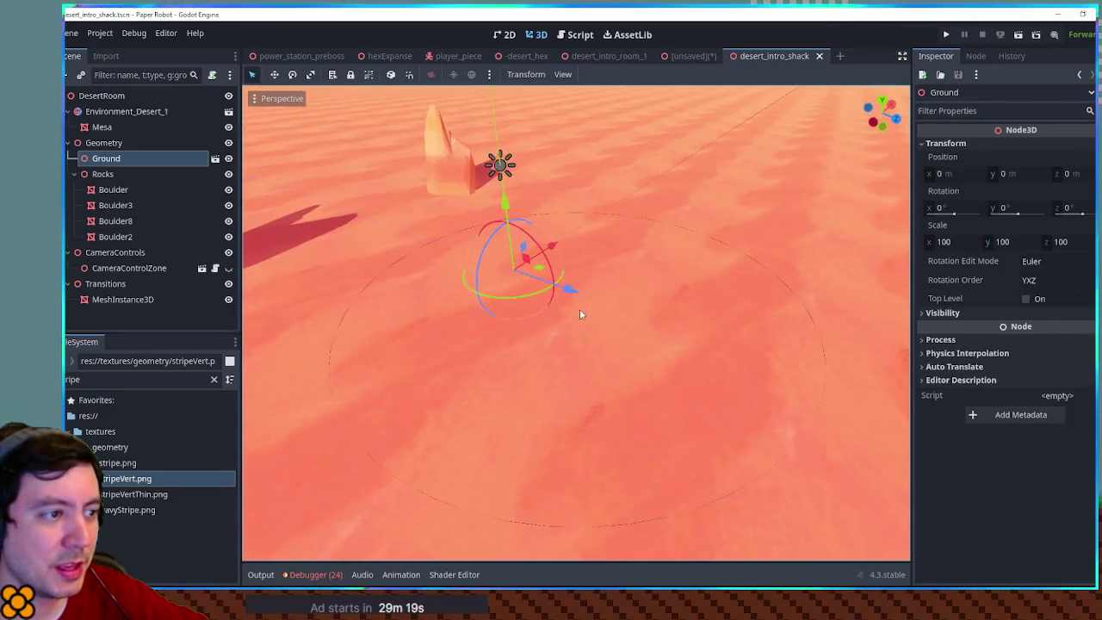
mouse_move(711, 449)
mouse_down()
mouse_move(600, 383)
mouse_move(595, 319)
mouse_move(516, 332)
mouse_move(551, 346)
mouse_move(586, 305)
mouse_move(628, 293)
mouse_move(600, 298)
mouse_up()
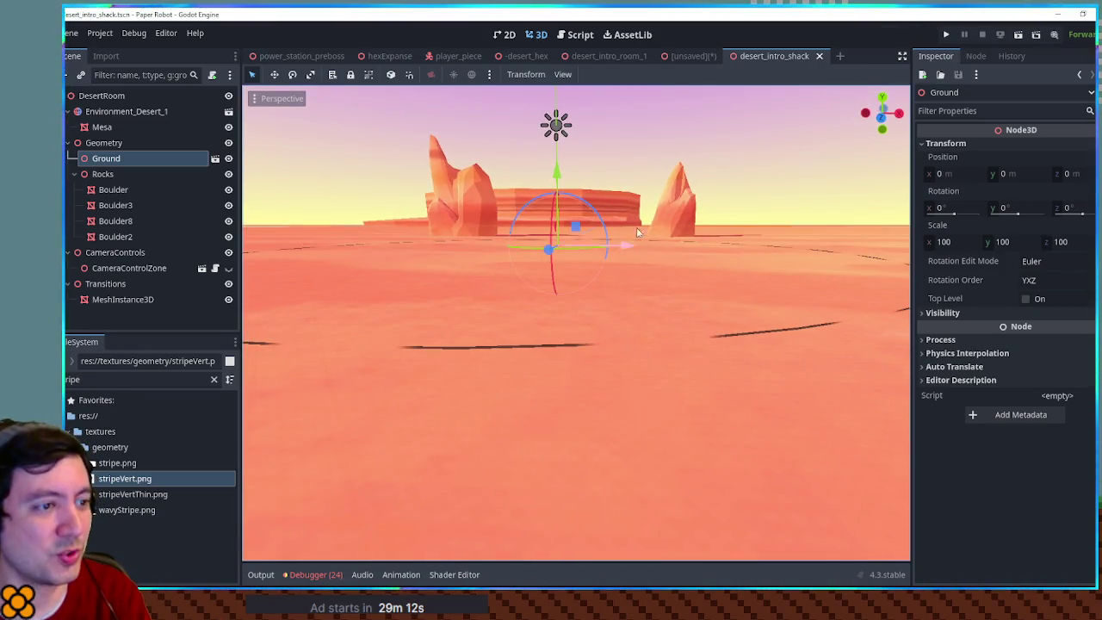
click(711, 116)
key(F5)
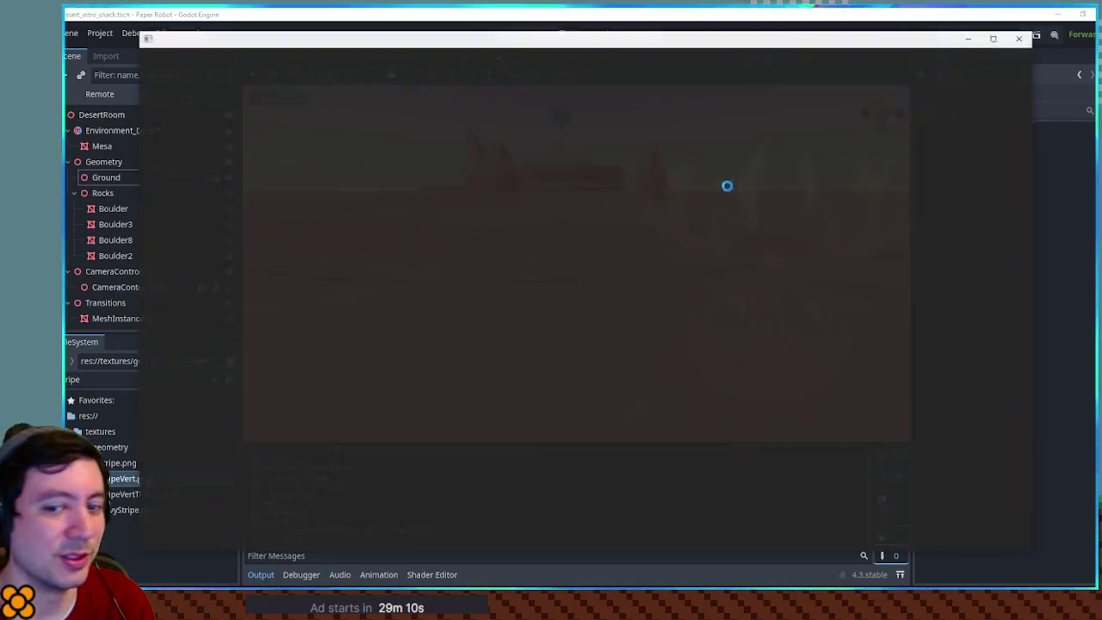